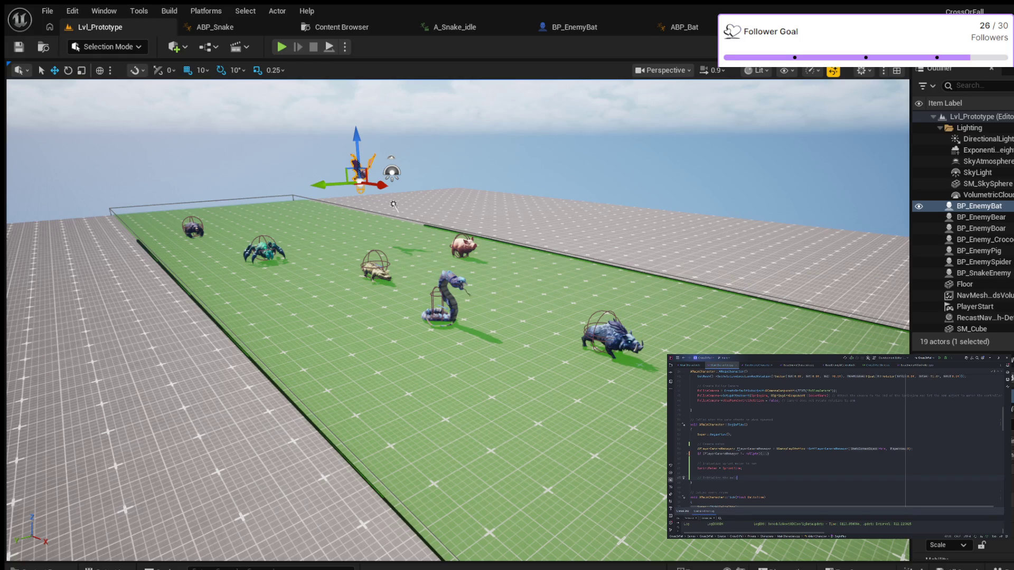
# Add a MaxWalkSpeed = 300.0f line to the character constructor
pyautogui.press('Return')
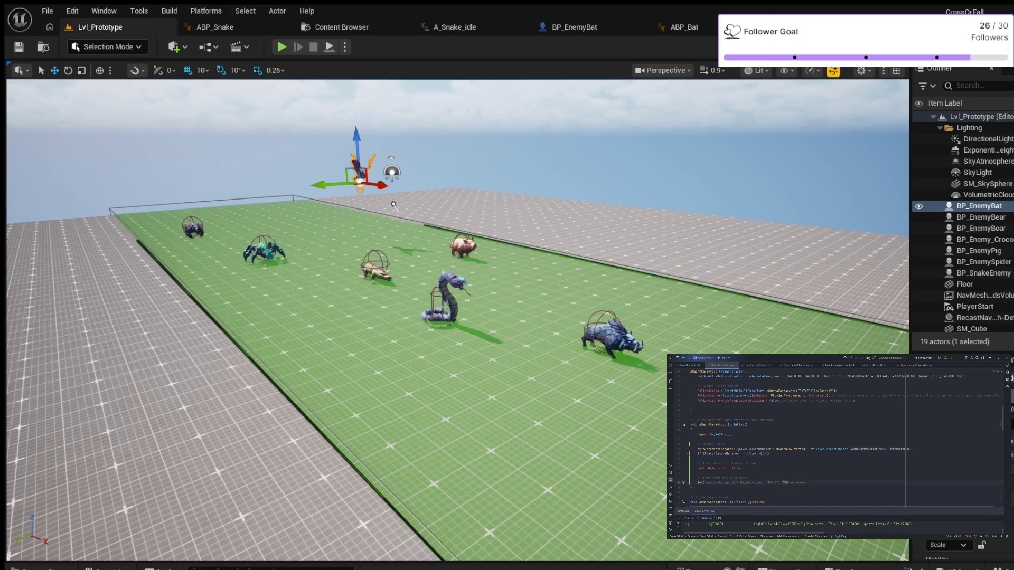
pyautogui.press('Tab')
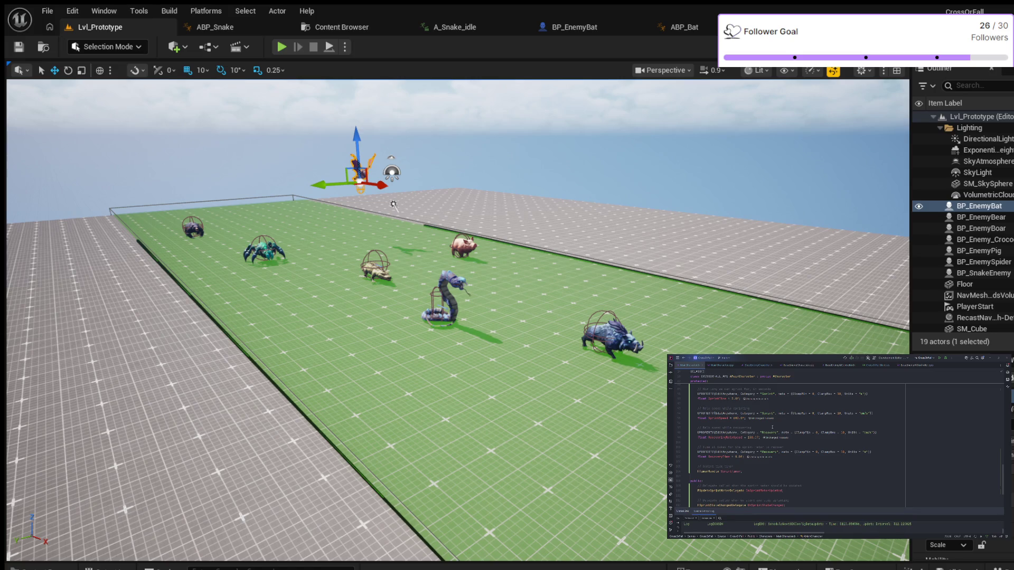
# Below bRecovering, add a comment and a UPROPERTY(EditAnywhere, Category) float walk-speed variable
pyautogui.scroll(5, 772, 427)
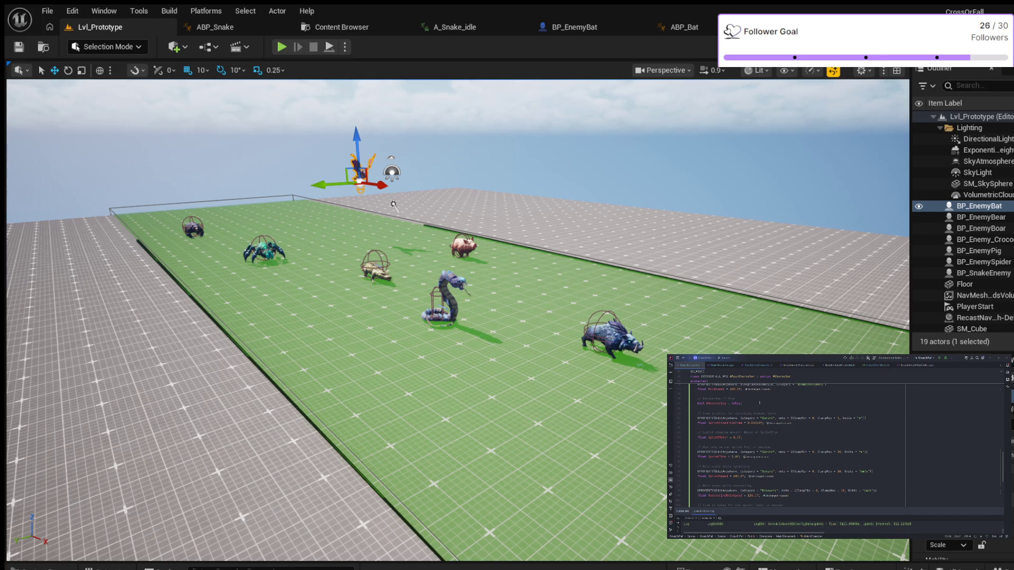
pyautogui.press('Return')
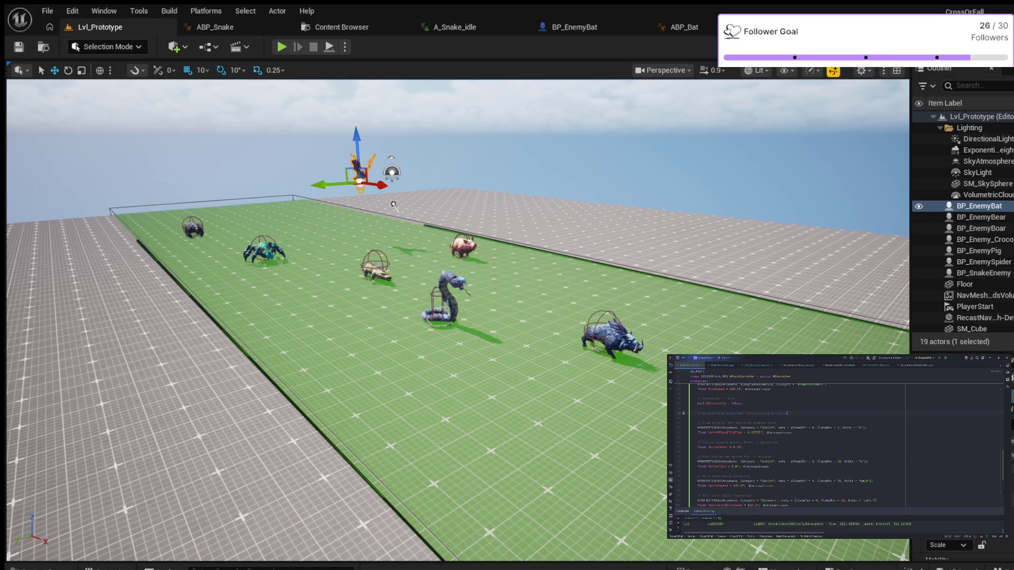
pyautogui.press('Return')
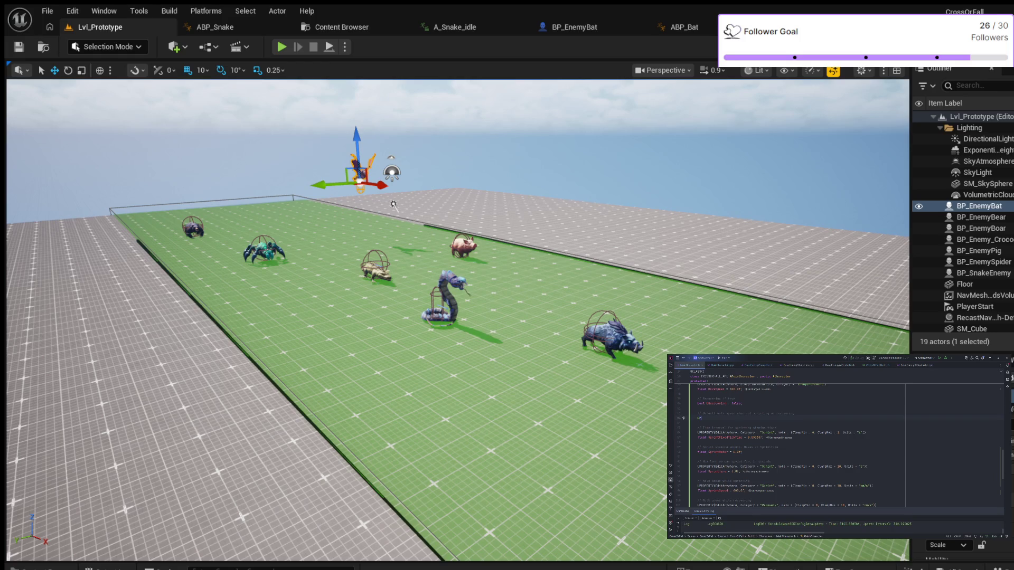
pyautogui.press('Return')
pyautogui.write('Ed')
pyautogui.press('Return')
pyautogui.write(', ')
pyautogui.write('Category = "Move")')
pyautogui.press('Return')
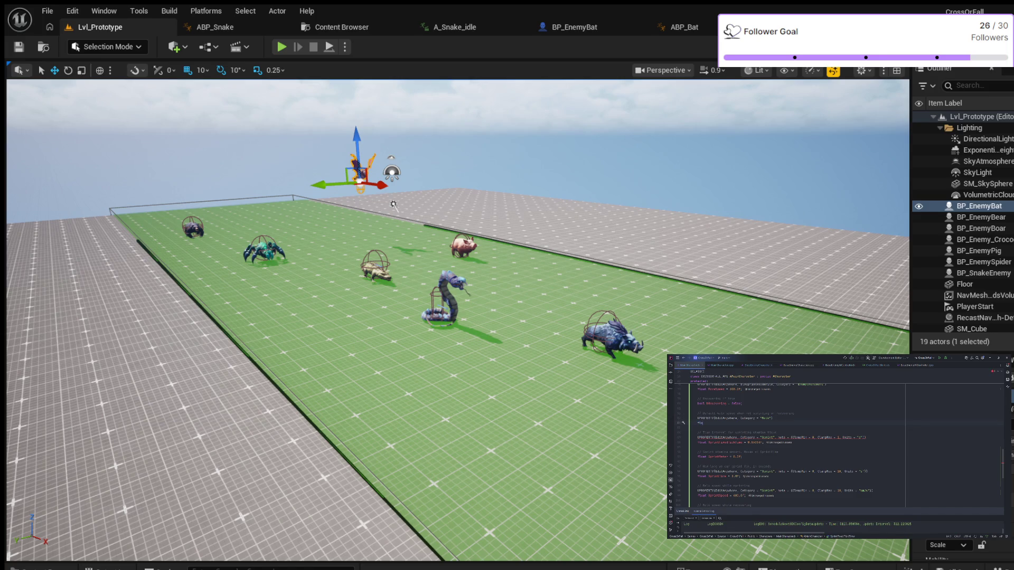
pyautogui.write('at ')
pyautogui.write('Wal')
pyautogui.click(723, 365)
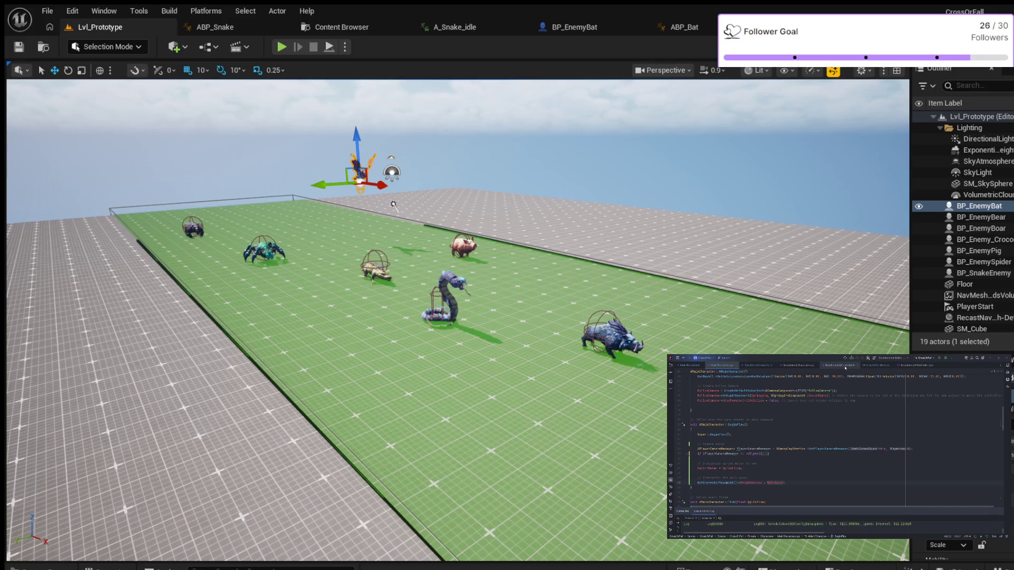
# Review the BaseEnemyCharacter.h and .cpp files up to the enemy stat properties
pyautogui.click(757, 365)
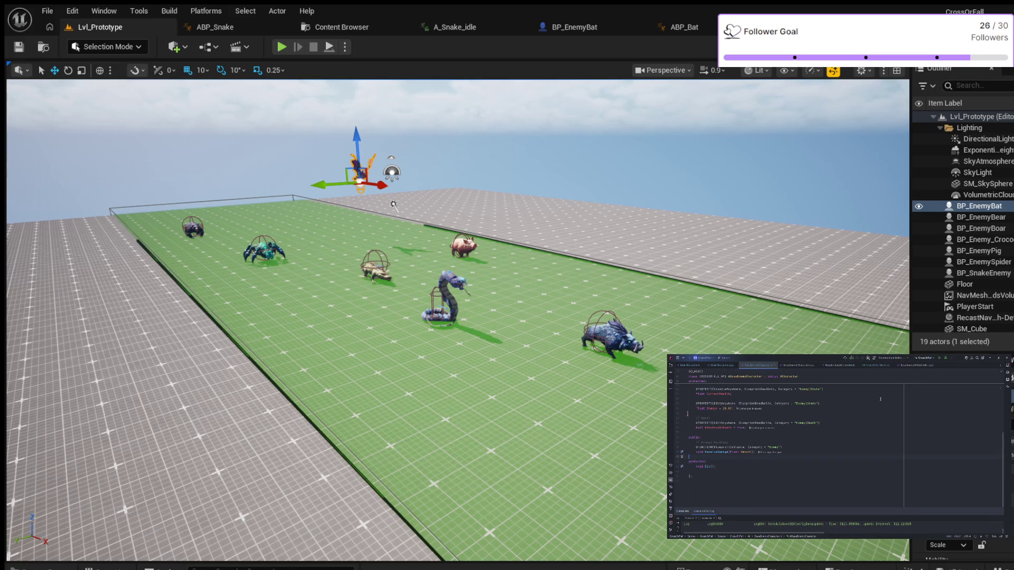
pyautogui.scroll(2, 880, 399)
pyautogui.scroll(3, 850, 417)
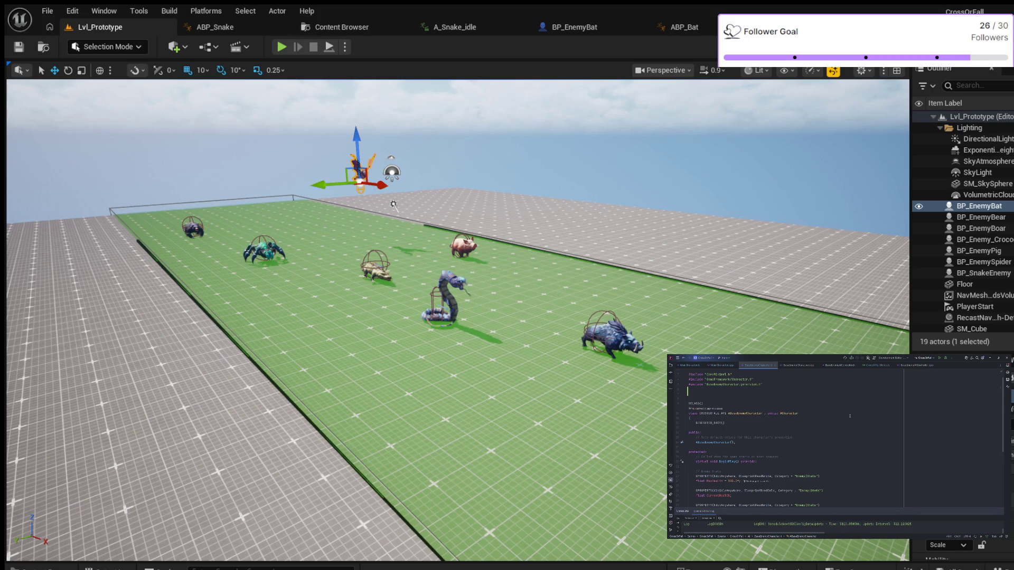
pyautogui.scroll(1, 851, 416)
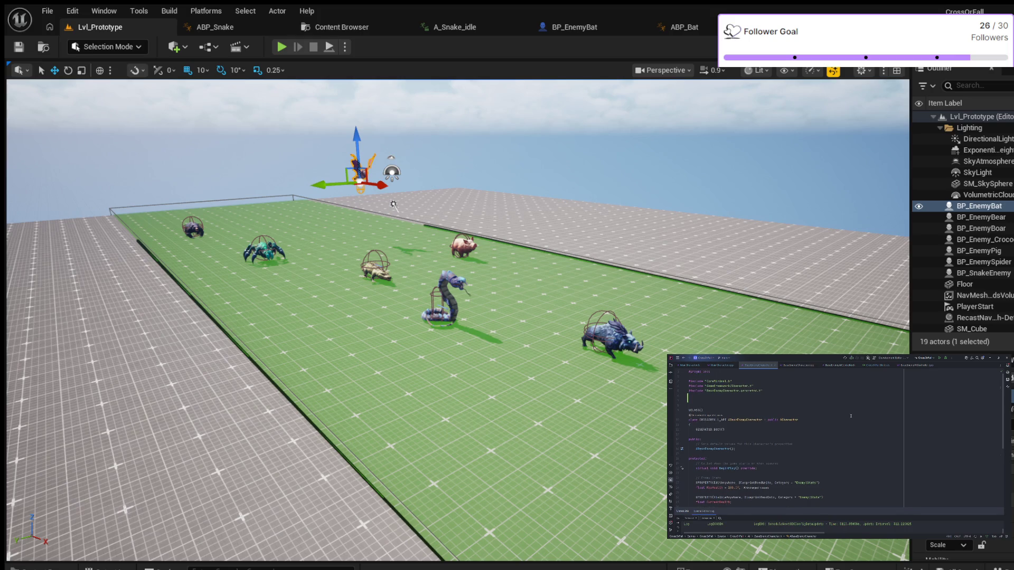
pyautogui.click(797, 364)
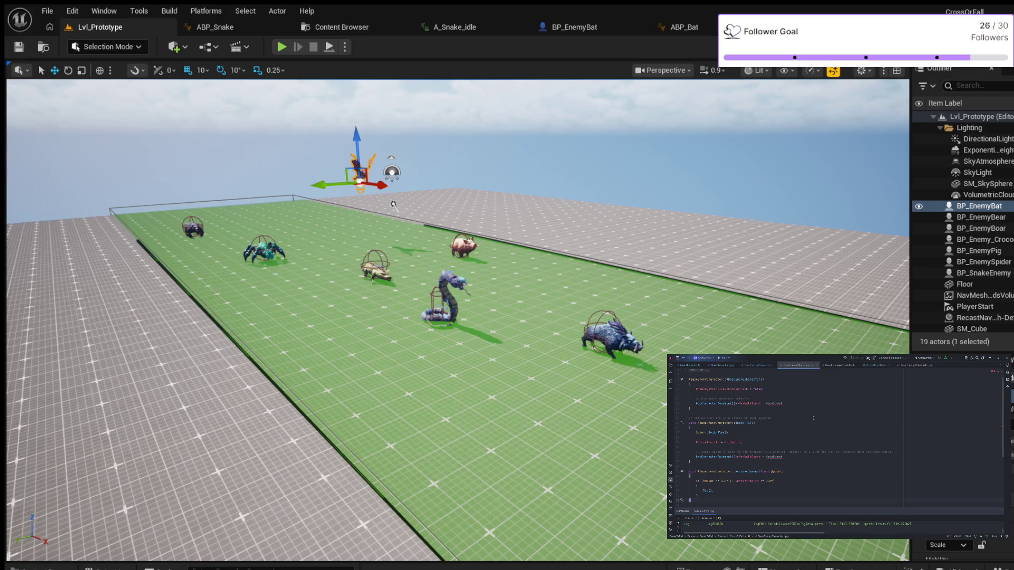
pyautogui.scroll(1, 813, 418)
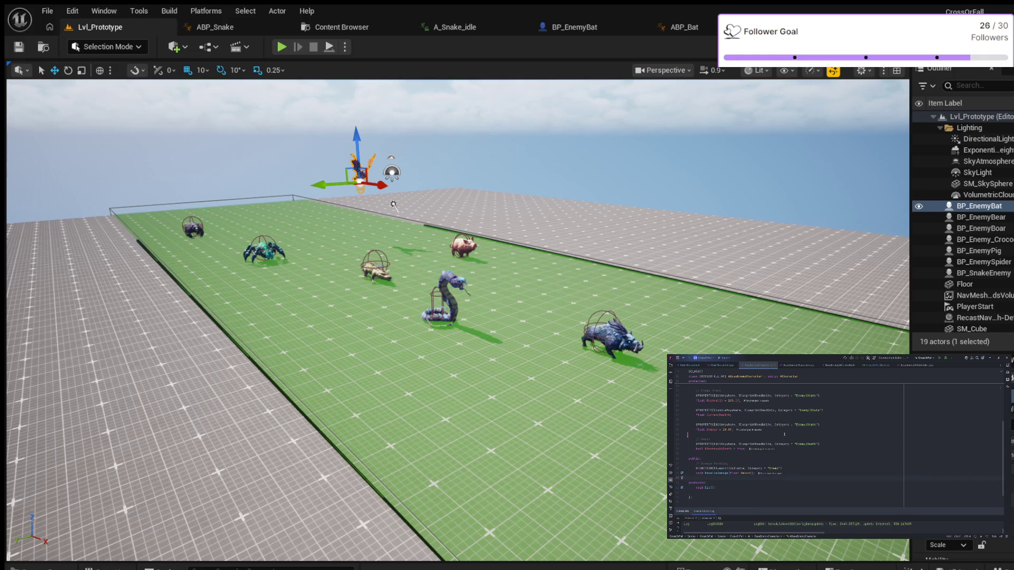
# Below the Damage property, declare new UPROPERTY(VisibleAnywhere, BlueprintReadOnly) variables
pyautogui.scroll(2, 782, 433)
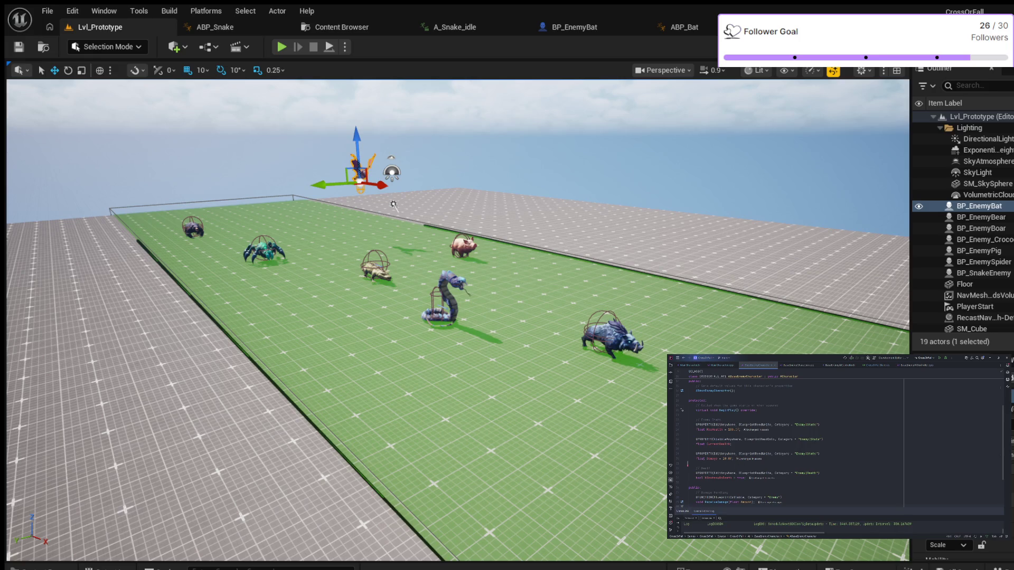
pyautogui.press('Return')
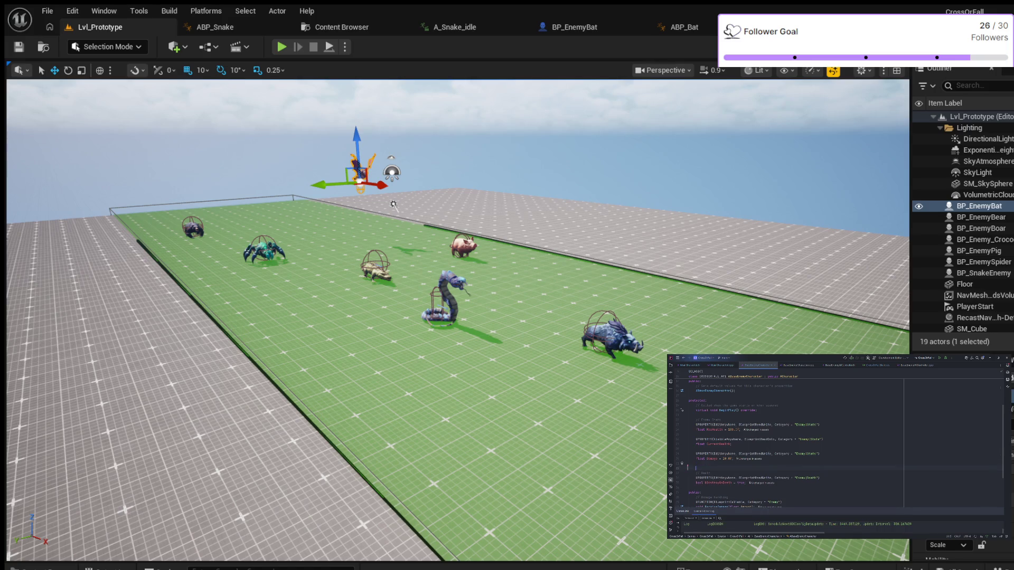
pyautogui.press('Return')
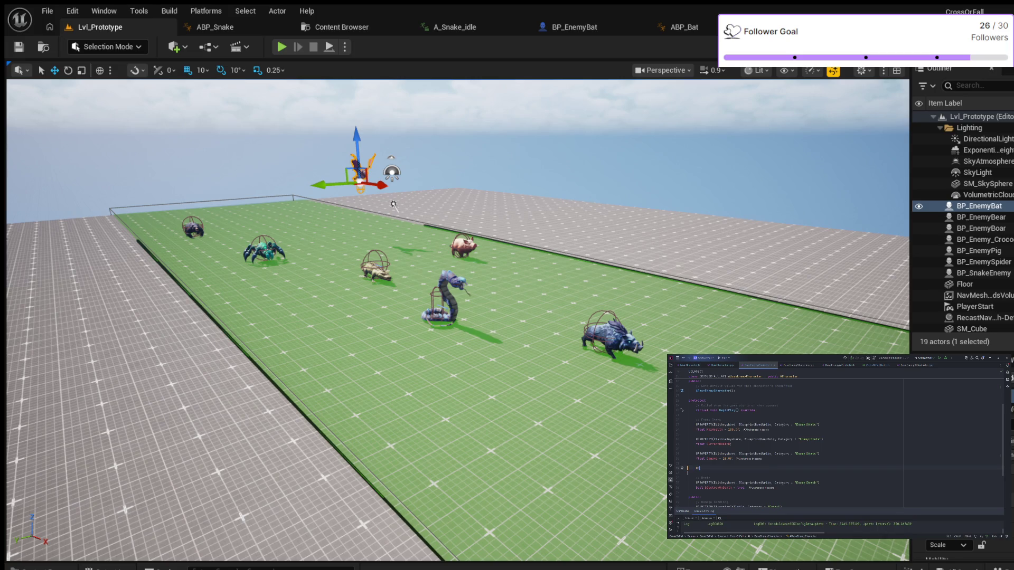
pyautogui.write('oo')
pyautogui.press('Return')
pyautogui.press('Return')
pyautogui.write('Blueprint')
pyautogui.press('Return')
pyautogui.press('Return')
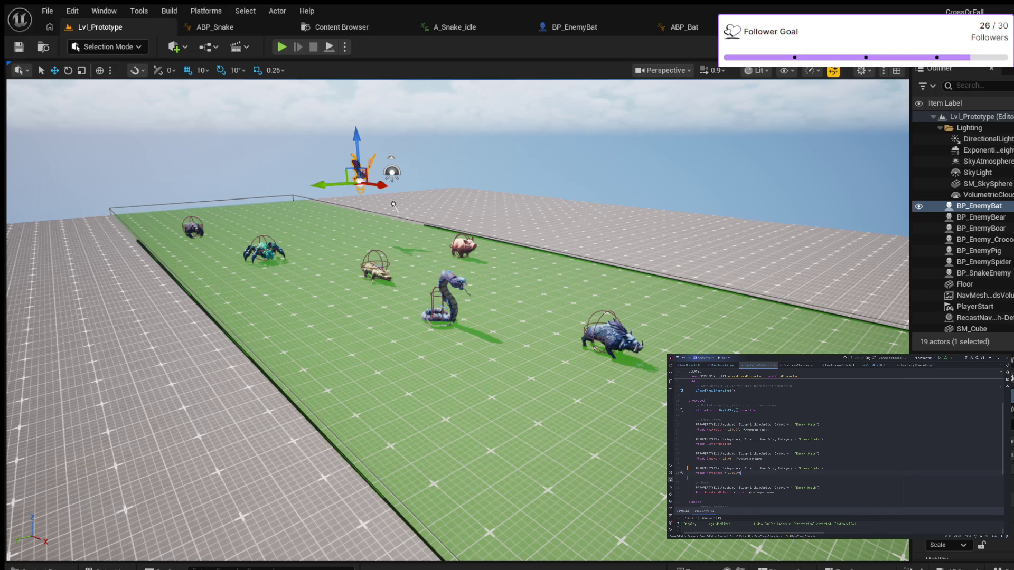
pyautogui.scroll(-1, 787, 445)
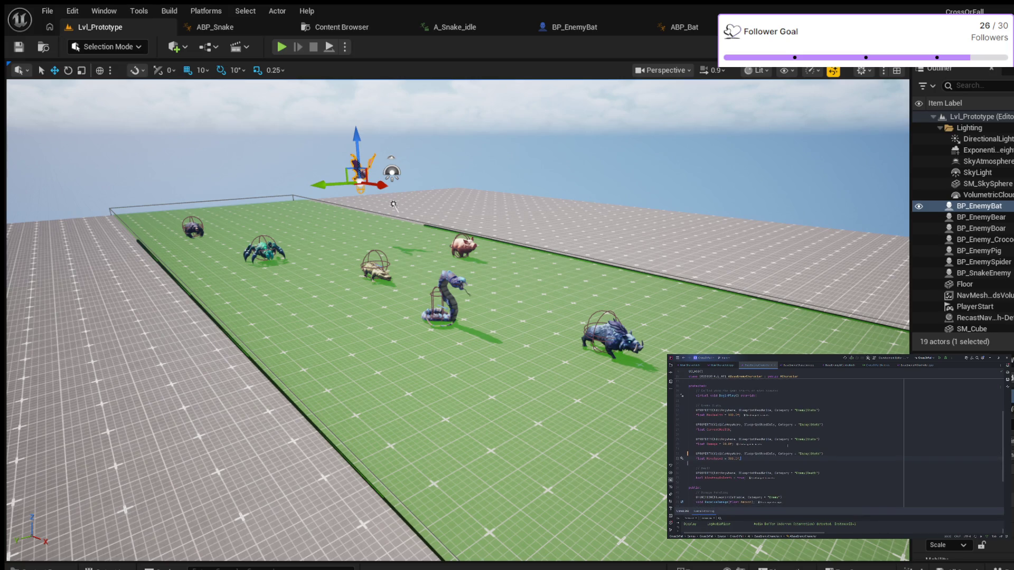
pyautogui.scroll(-2, 840, 444)
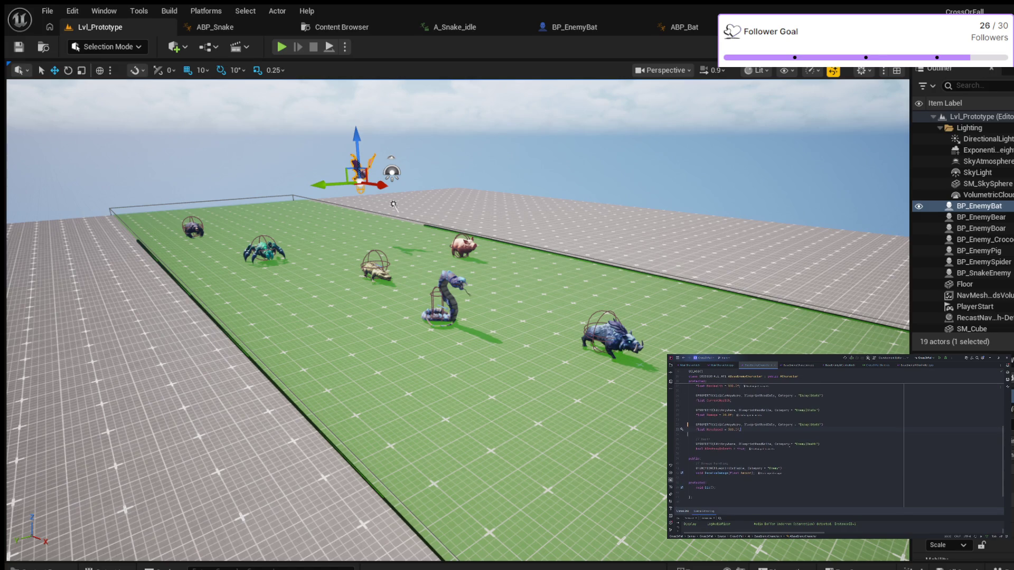
pyautogui.scroll(2, 834, 443)
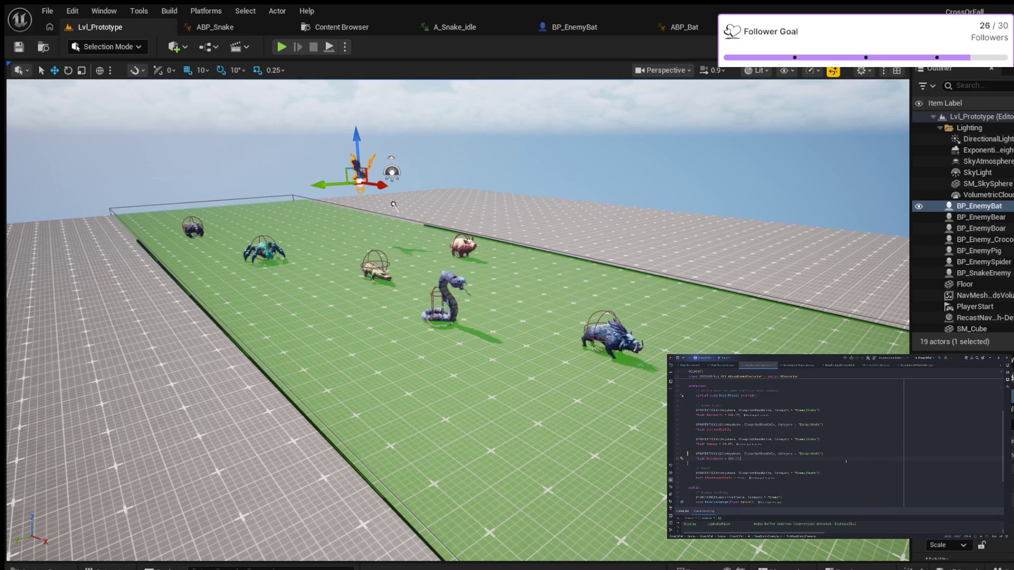
pyautogui.click(725, 365)
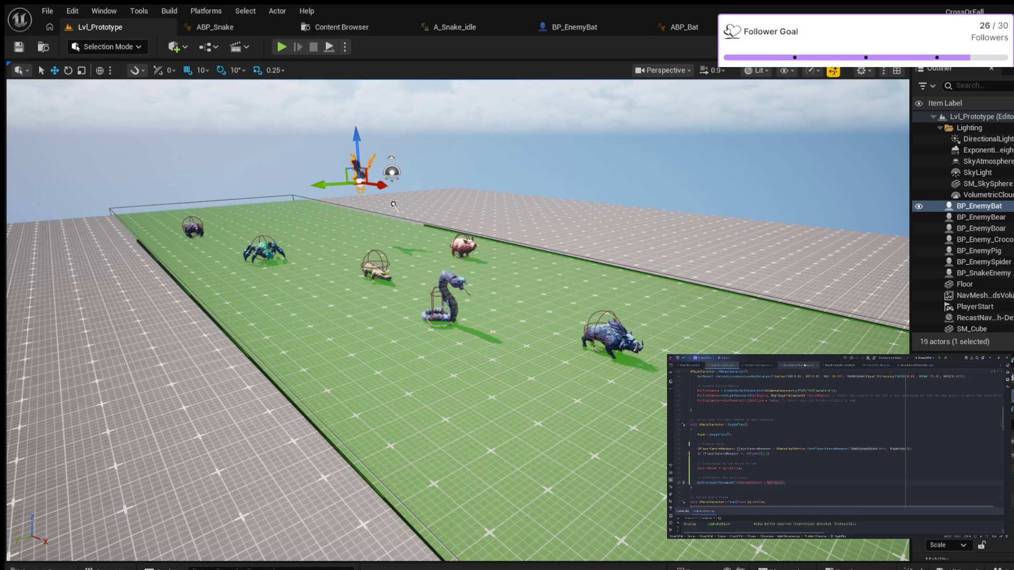
# Check the BaseEnemyCharacter file for reference, then return to the MainCharacter file
pyautogui.click(805, 366)
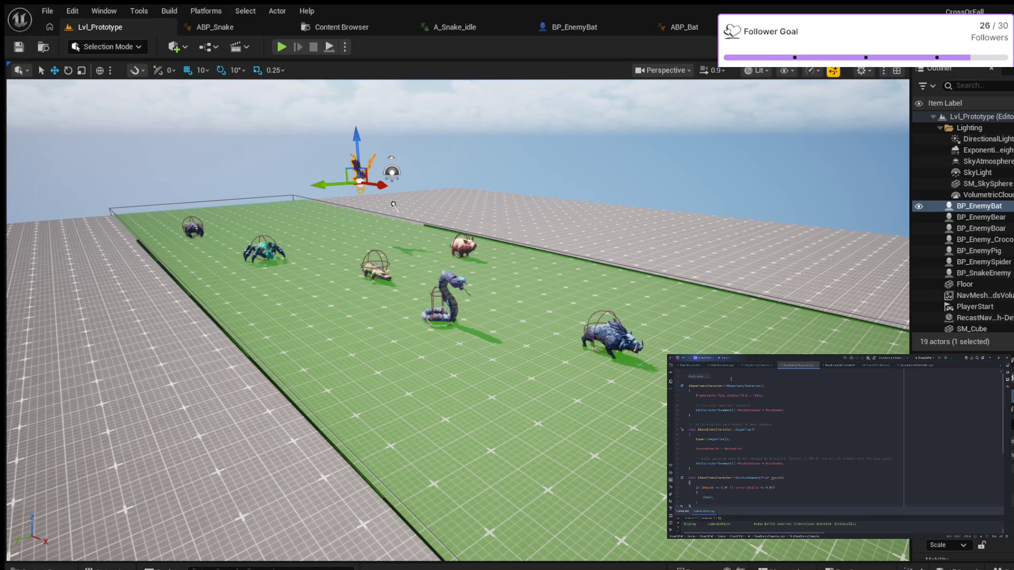
pyautogui.click(722, 365)
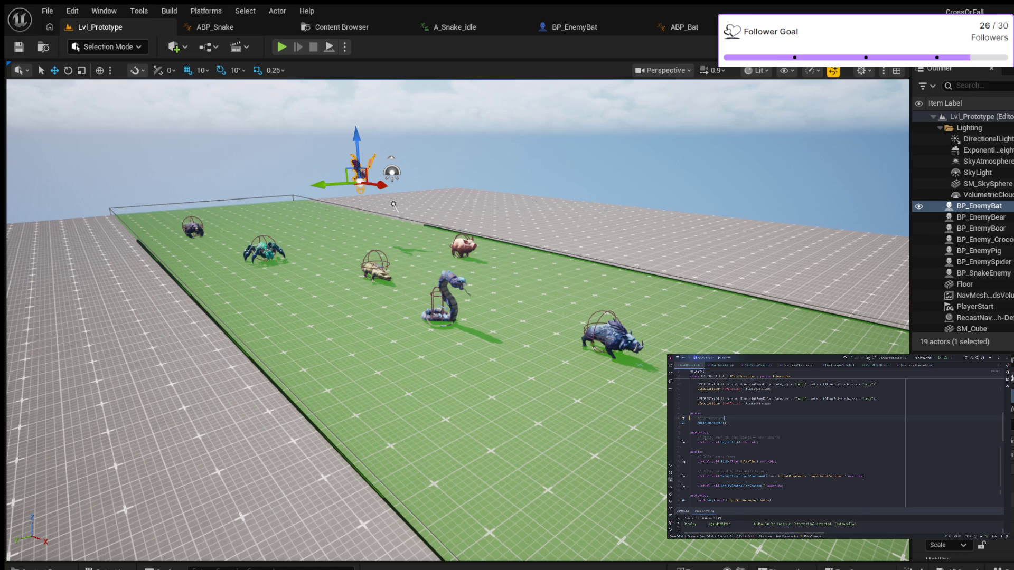
# Declare an EndPlay override under a '// Gameplay cleanup' comment and generate its definition
pyautogui.hotkey('ctrl', 'shift', 'Right')
pyautogui.hotkey('ctrl', 'shift', 'Right')
pyautogui.hotkey('ctrl', 'shift', 'Right')
pyautogui.press('BackSpace')
pyautogui.press('Return')
pyautogui.press('Return')
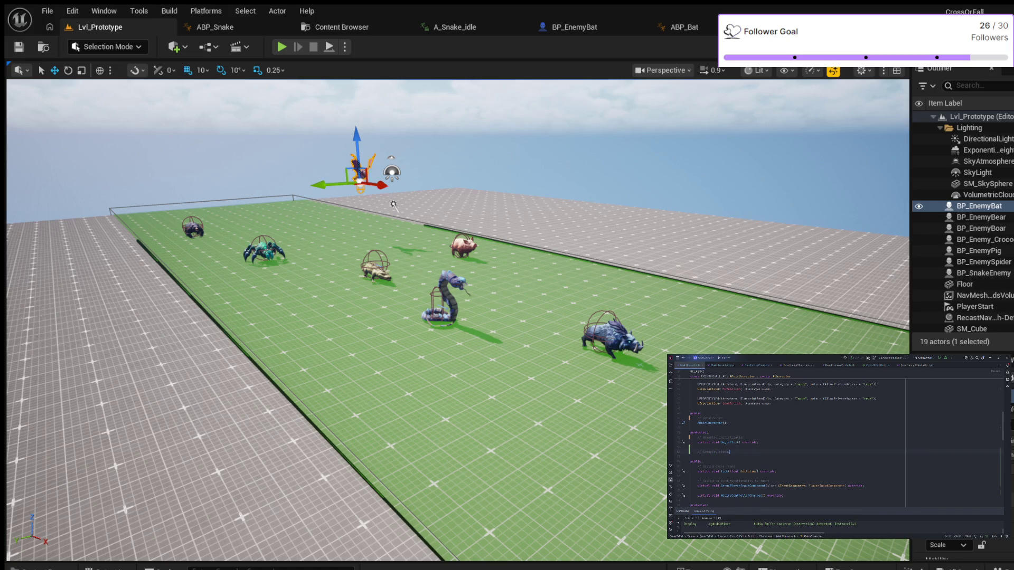
pyautogui.press('Return')
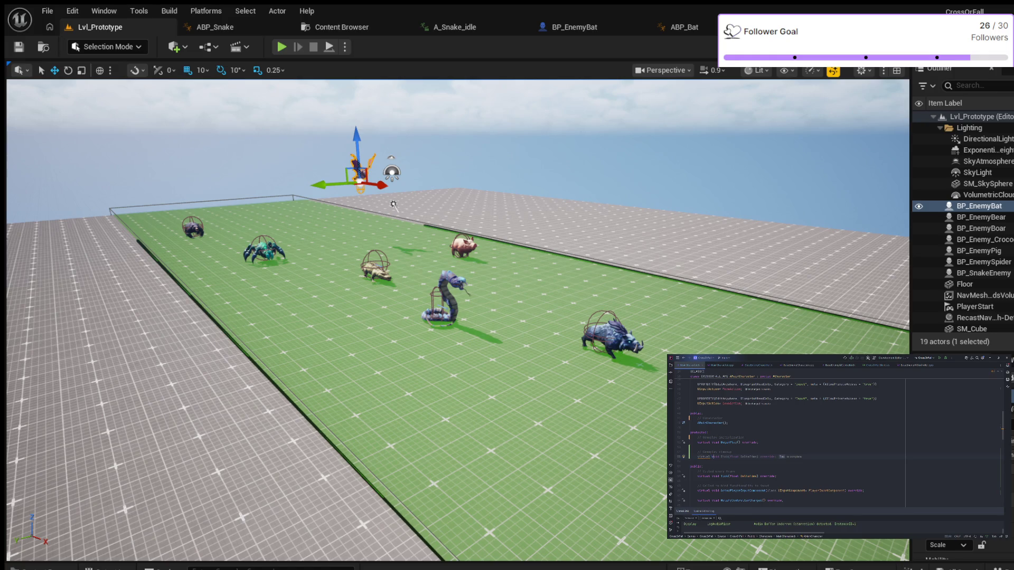
pyautogui.write('End')
pyautogui.press('Tab')
pyautogui.hotkey('alt', 'Return')
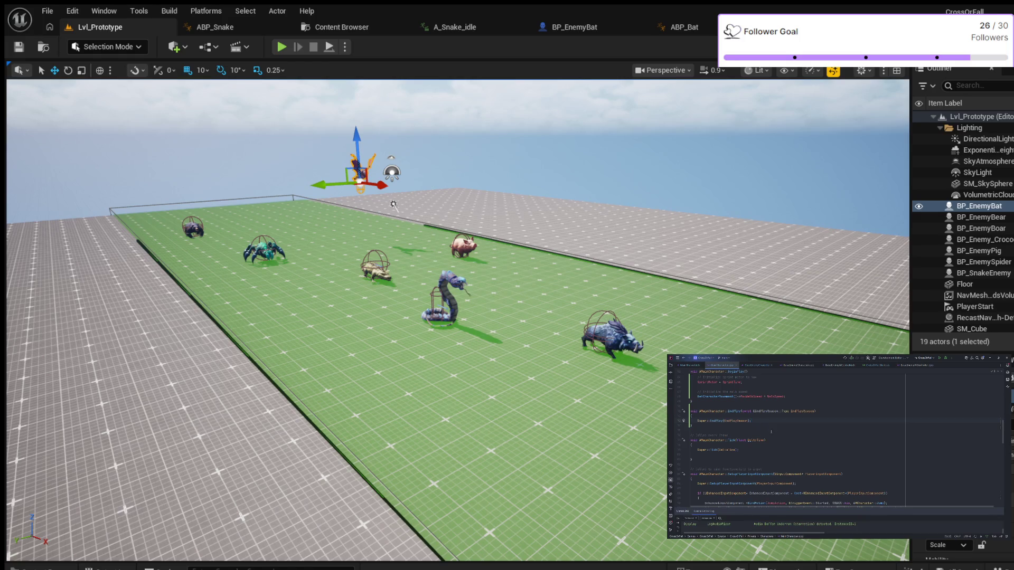
# Add a comment line below the MaxWalkSpeed setting in BeginPlay
pyautogui.scroll(3, 771, 431)
pyautogui.scroll(-3, 772, 431)
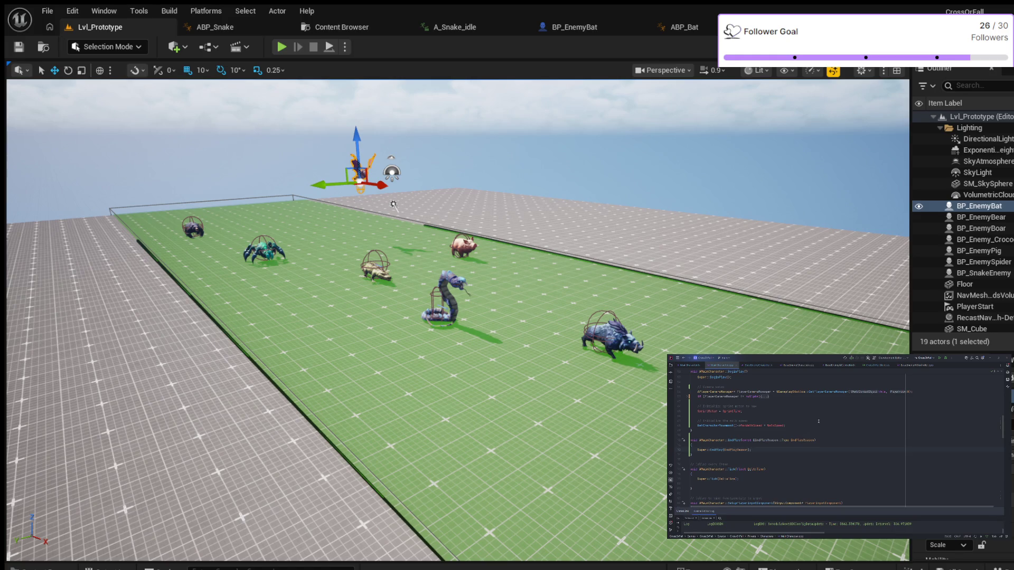
pyautogui.scroll(2, 807, 429)
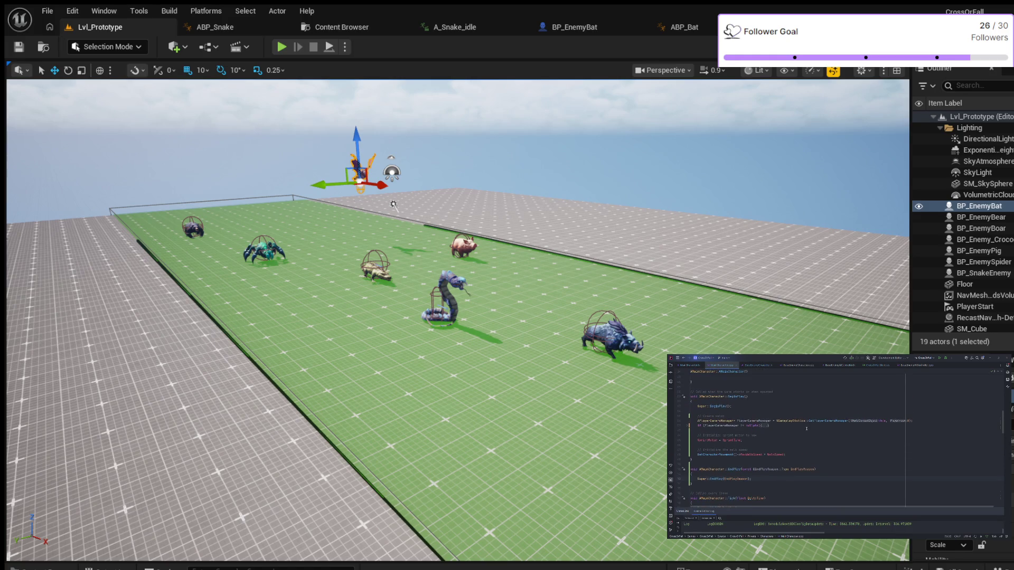
pyautogui.scroll(-1, 805, 429)
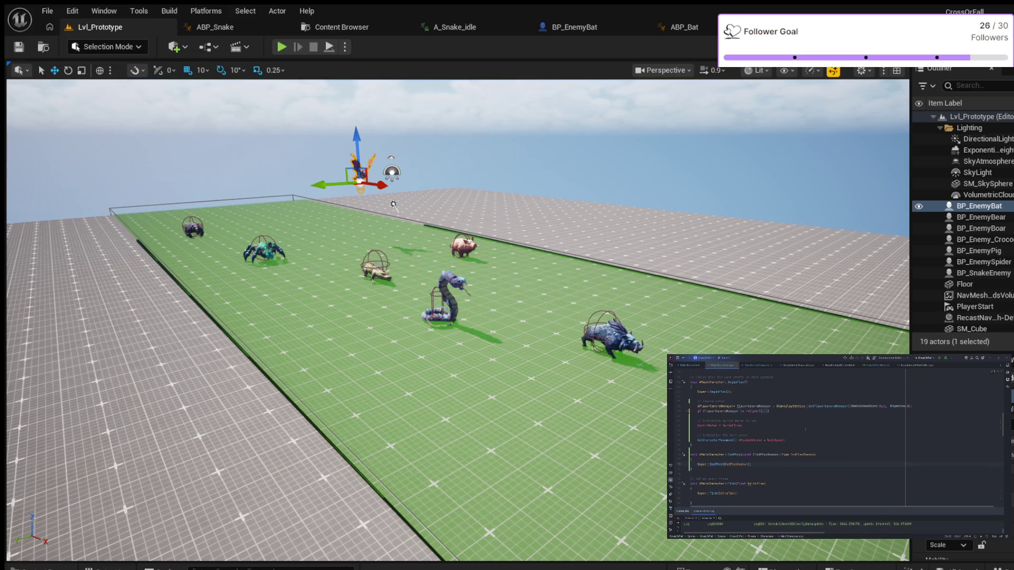
pyautogui.click(800, 440)
pyautogui.press('Return')
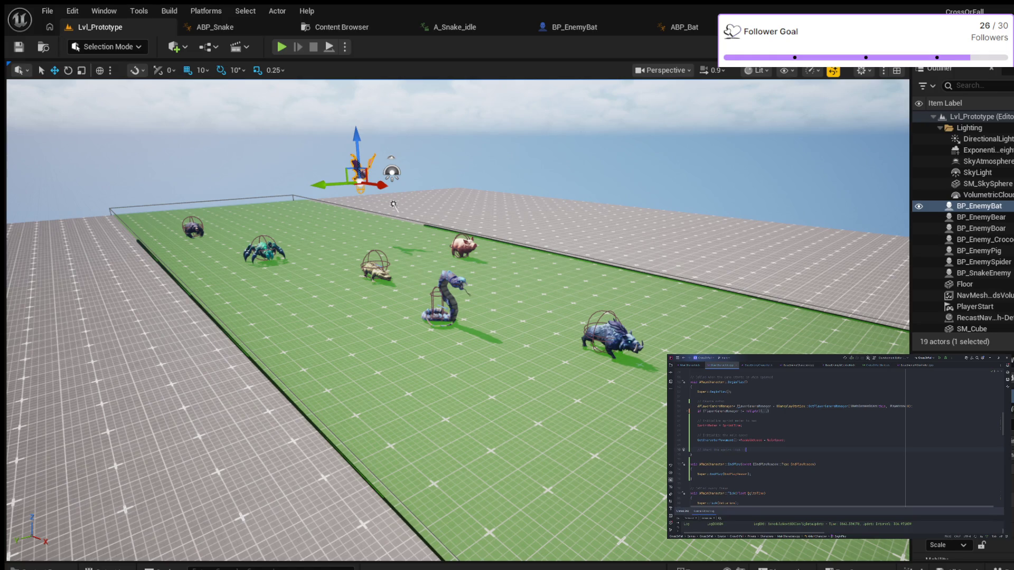
pyautogui.press('Return')
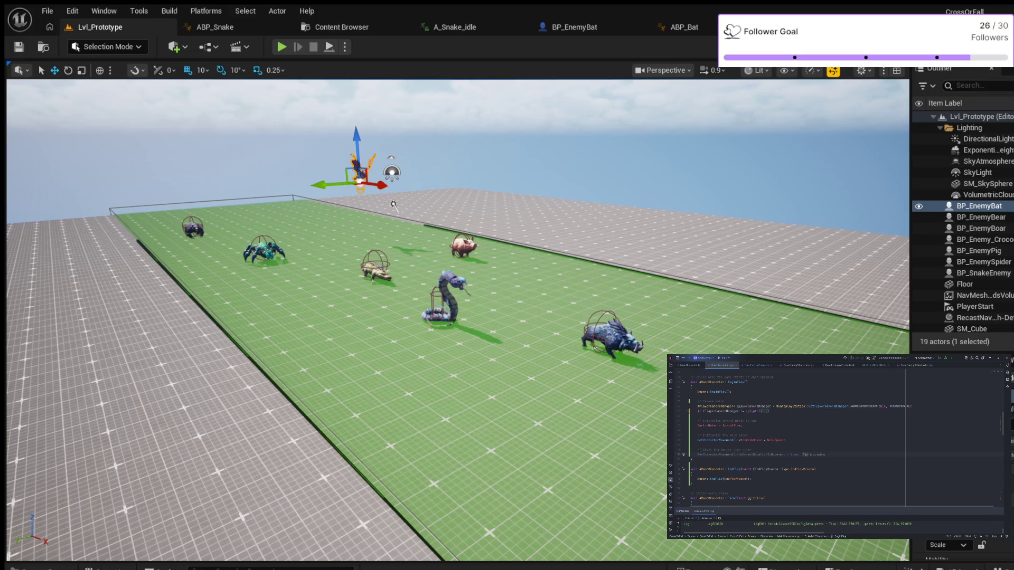
# Write GetWorld()->GetTimerManager().SetTimer(...) to start the repeating sprint timer
pyautogui.write('tC')
pyautogui.press('Return')
pyautogui.write(';')
pyautogui.press('Return')
pyautogui.write('Timer(')
pyautogui.press('Return')
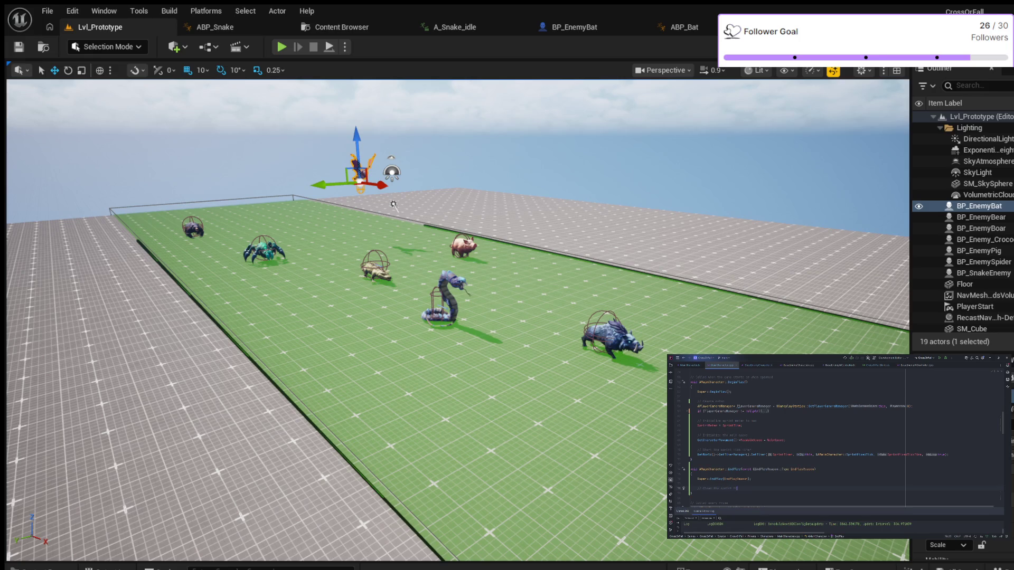
# Add GetWorld()->GetTimerManager().ClearTimer(SprintTimer); under the 'Clear the sprint timer' comment
pyautogui.press('Return')
pyautogui.write('W')
pyautogui.write('orld()')
pyautogui.write('TimerManager().ClearTimer(SprintTimer);')
pyautogui.press('Tab')
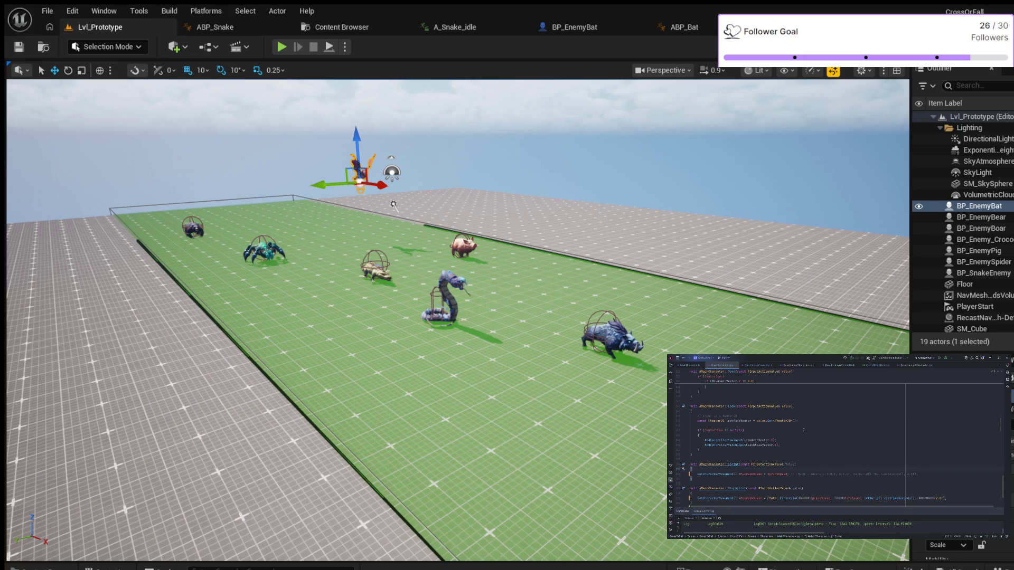
# In the Sprint function, add a comment and begin the bSprinting = assignment
pyautogui.press('Return')
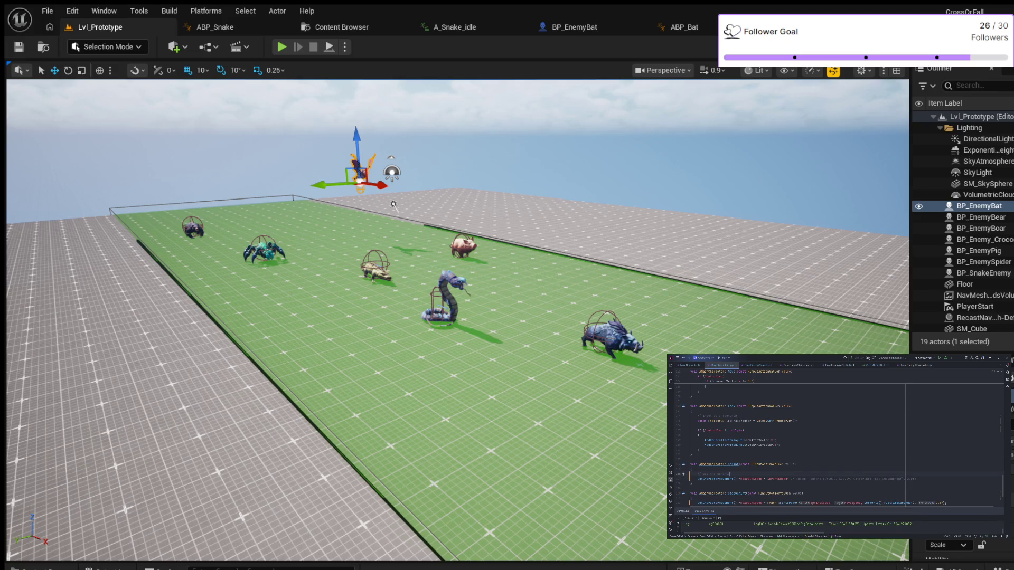
pyautogui.press('Return')
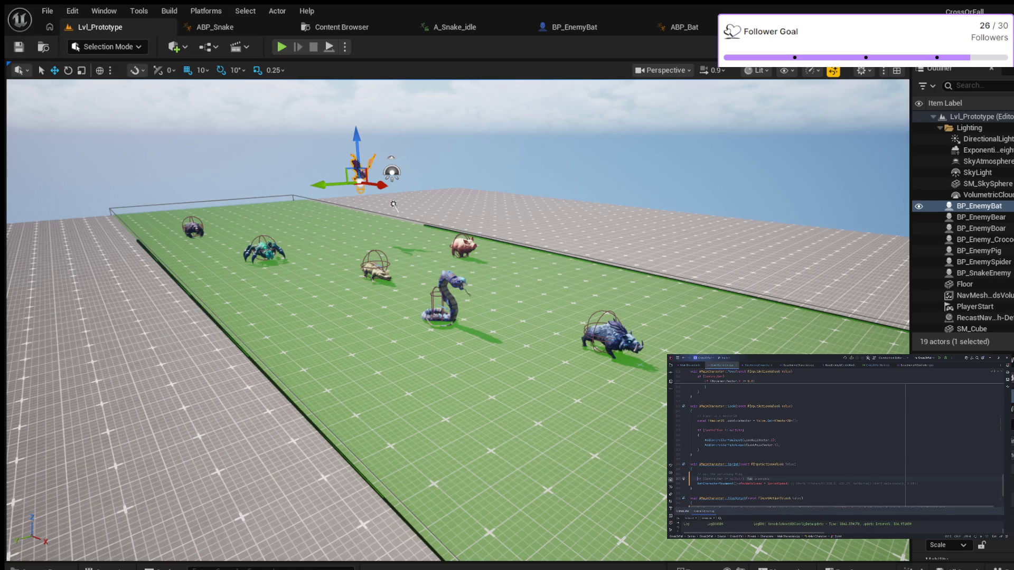
pyautogui.press('BackSpace')
pyautogui.write('=')
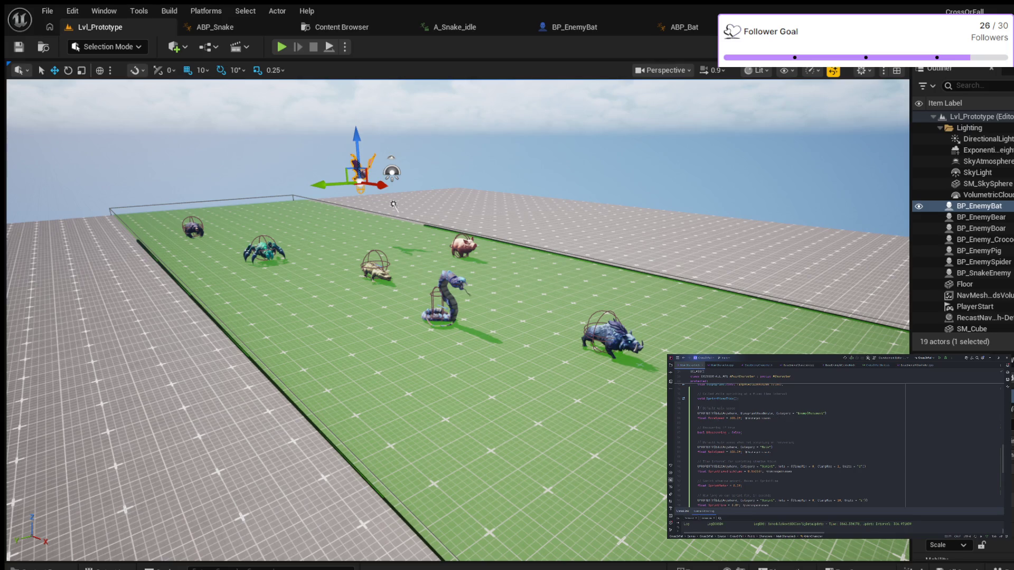
# Place the cursor after the float MoveSpeed = 300.0f; declaration to add the sprinting bool
pyautogui.click(781, 418)
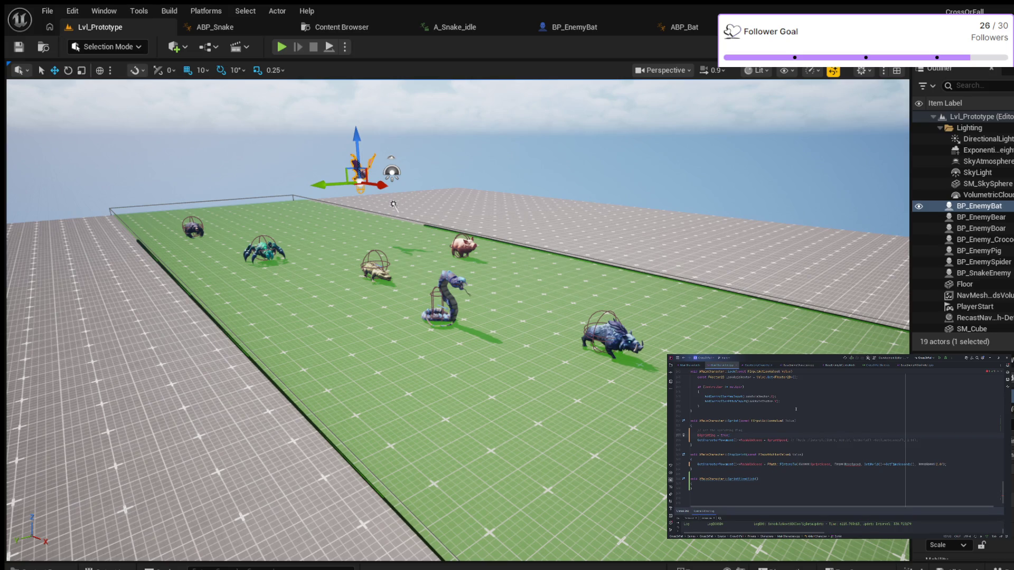
# In StartSprint, add an if (bSprinting) block and move the MaxWalkSpeed = SprintSpeed line into it
pyautogui.press('Return')
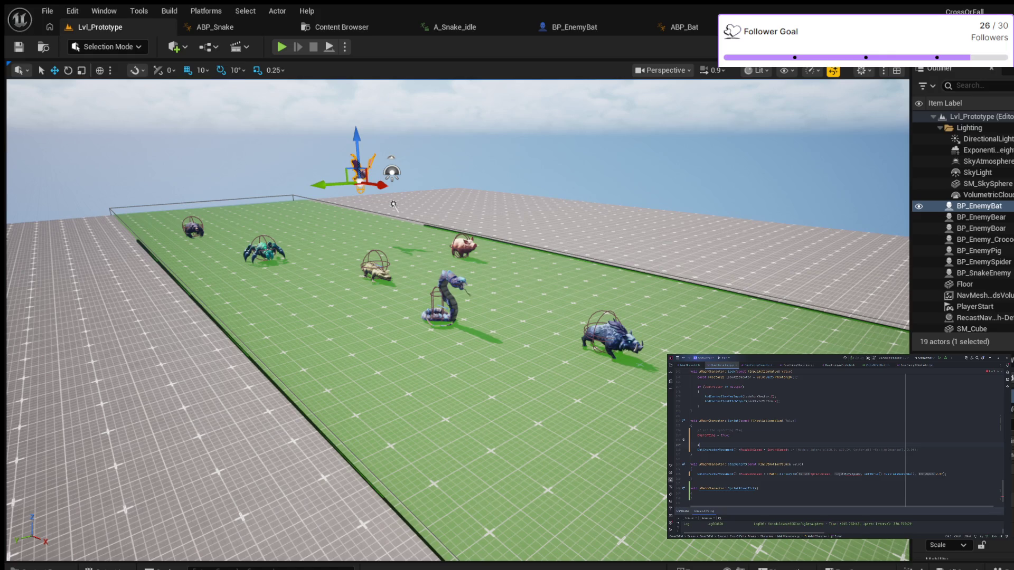
pyautogui.write('(')
pyautogui.write('b')
pyautogui.press('Tab')
pyautogui.write('{')
pyautogui.press('Return')
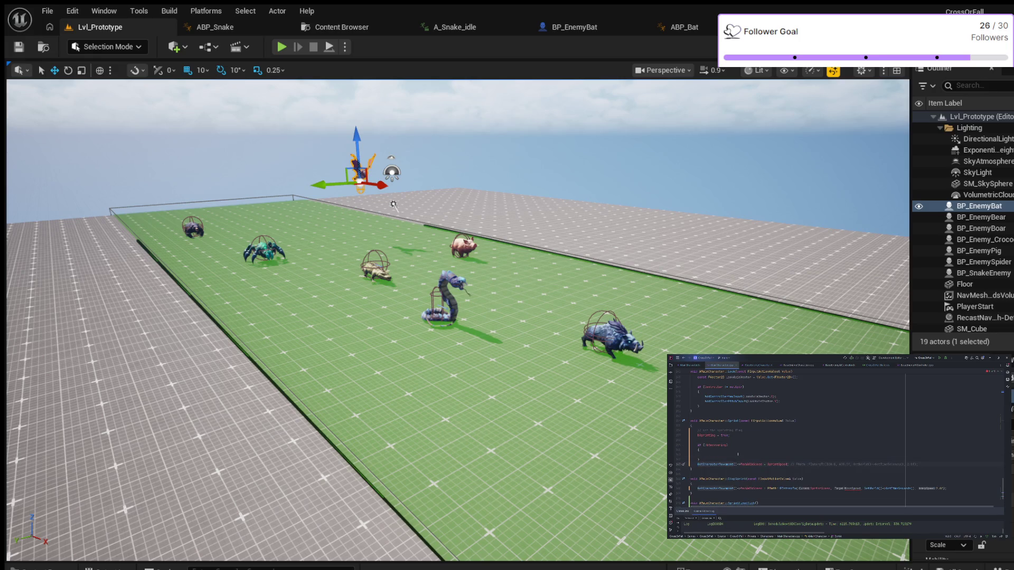
pyautogui.hotkey('ctrl', 'x')
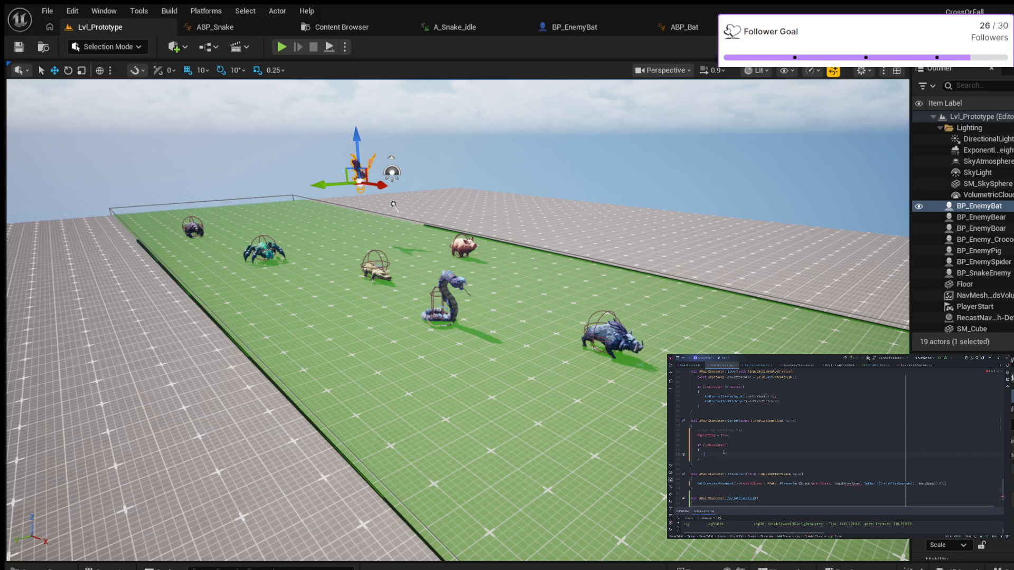
pyautogui.hotkey('ctrl', 'v')
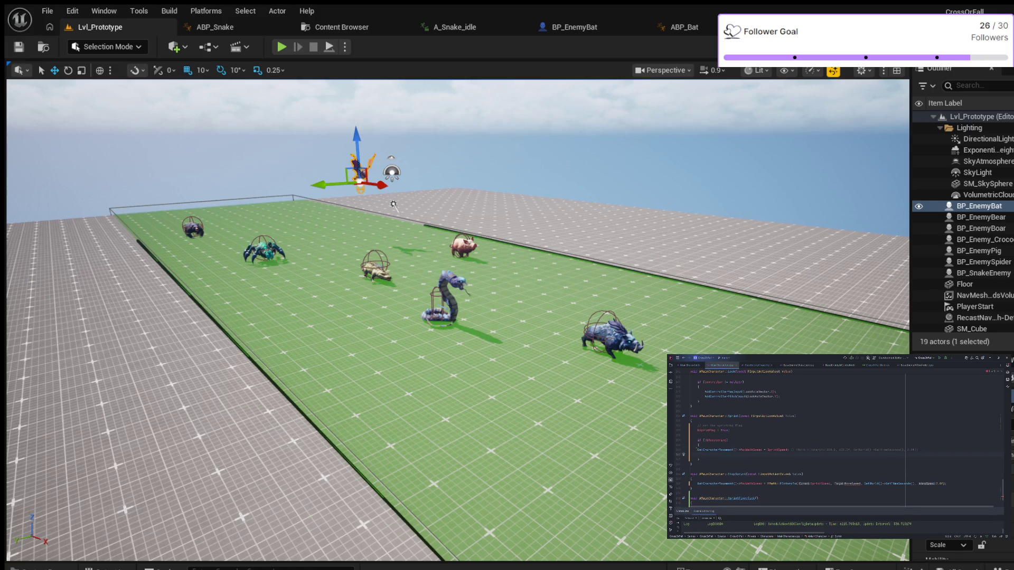
# Indent the MaxWalkSpeed line inside the if block, remove the stray blank line, and add room for a comment
pyautogui.click(720, 449)
pyautogui.press('Tab')
pyautogui.press('BackSpace')
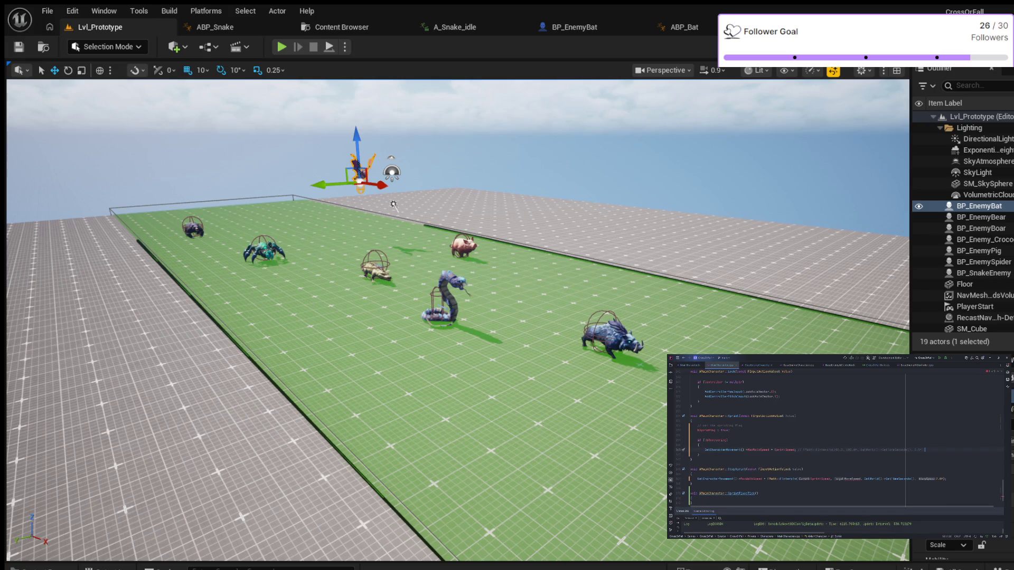
pyautogui.press('Return')
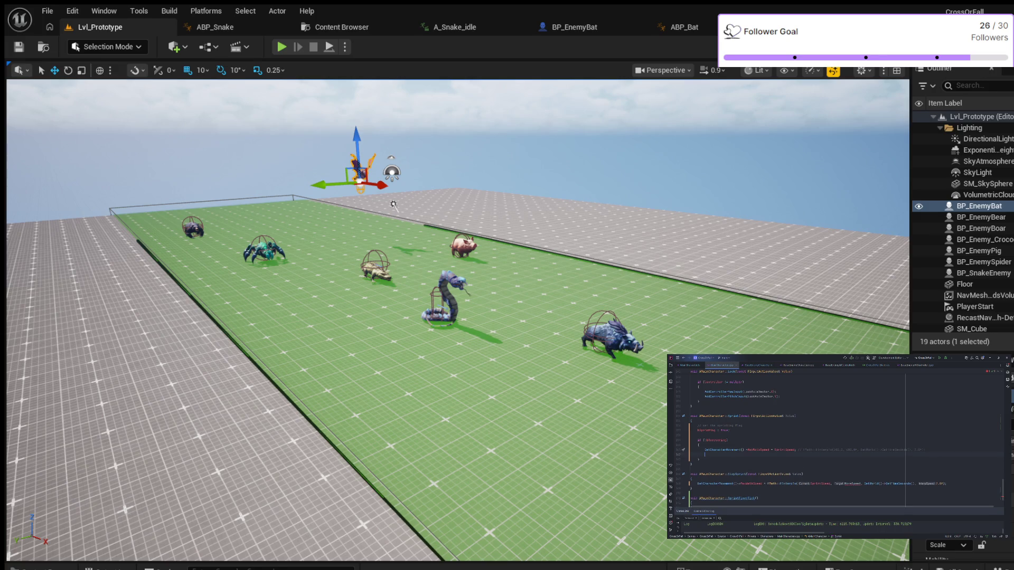
pyautogui.press('Return')
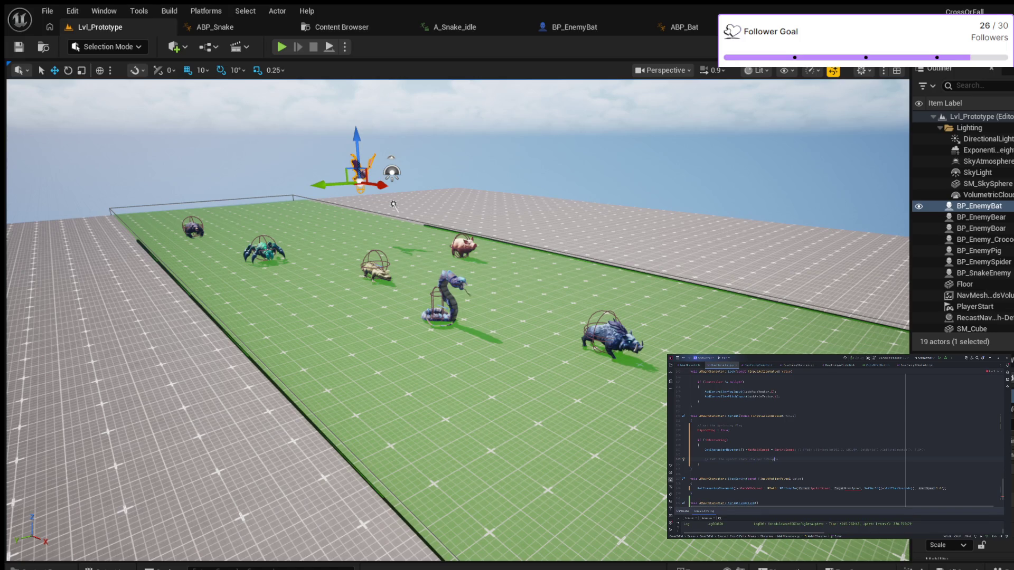
# Add InSprintStateChanged.Broadcast(true) under the comment in StartSprint's if block
pyautogui.press('Return')
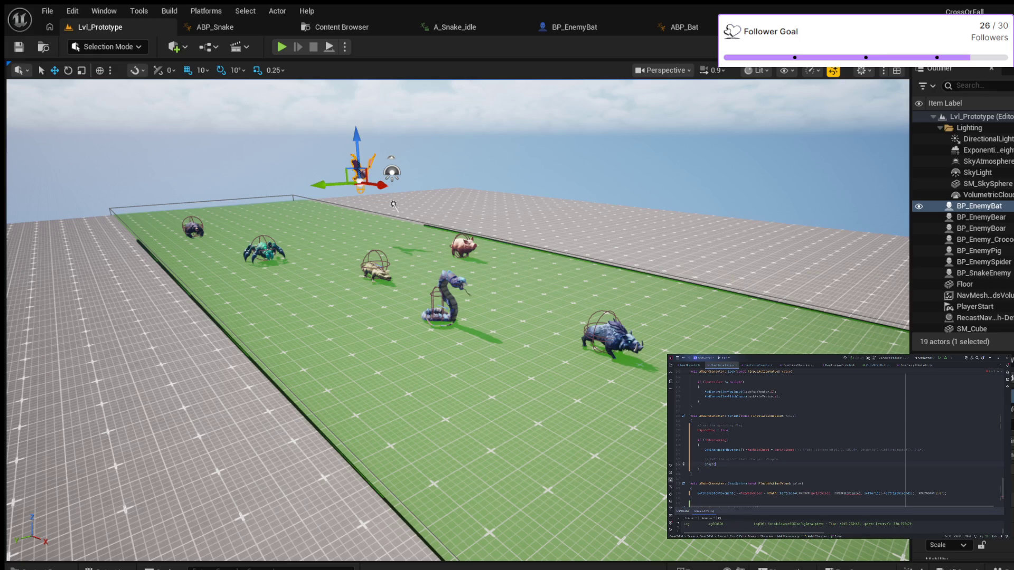
pyautogui.press('Tab')
pyautogui.write('.Broadcast(')
pyautogui.write('true);')
pyautogui.scroll(-1, 833, 438)
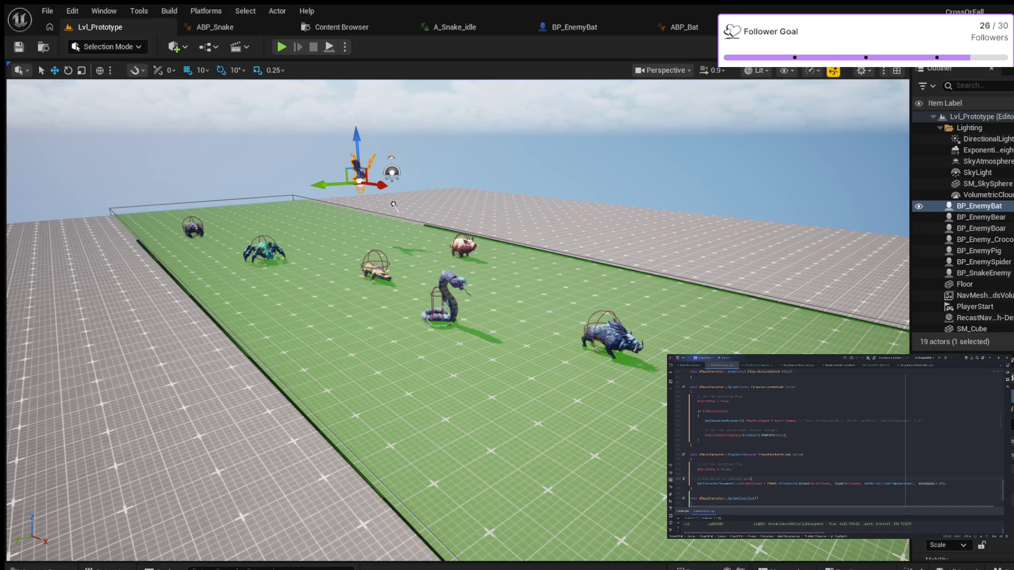
# Below the recovery comment in StopSprint, add an if (!bRecovering) condition with an opening brace
pyautogui.press('Return')
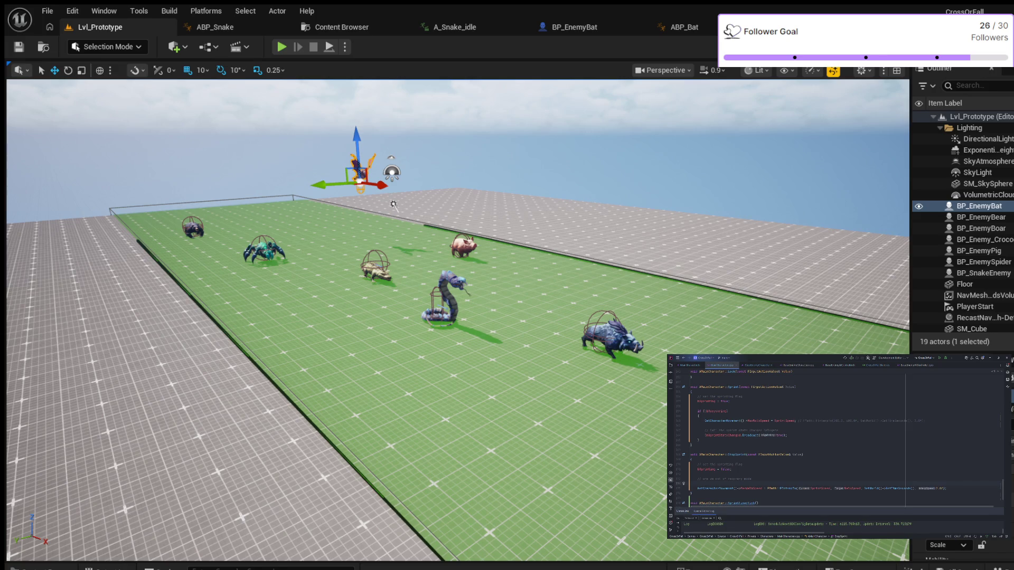
pyautogui.write('if (!bRecovering)')
pyautogui.press('Tab')
pyautogui.press('Return')
pyautogui.write('{')
pyautogui.press('Return')
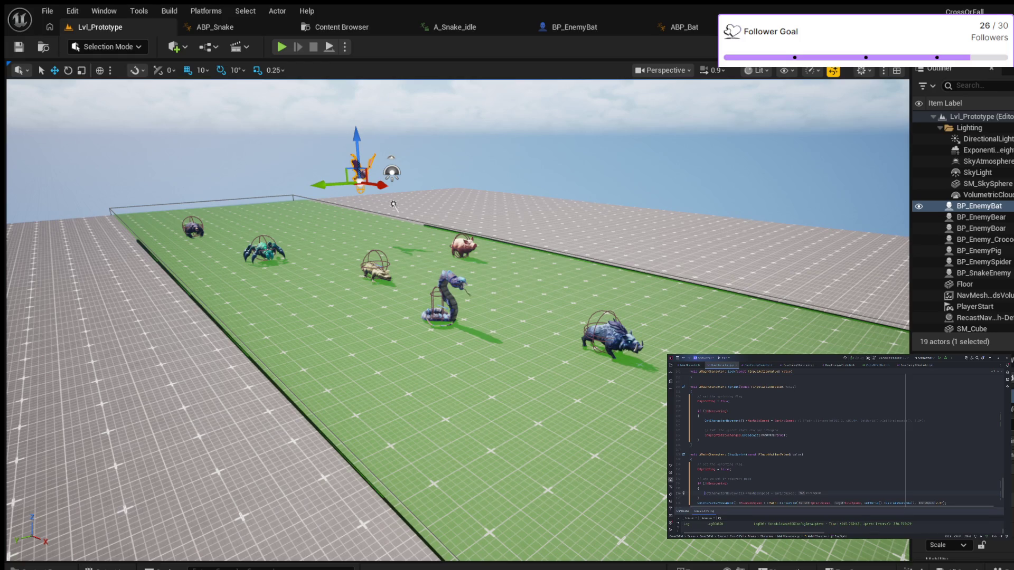
# Move the FInterpTo MaxWalkSpeed line into the new block, indent it, and start a line below
pyautogui.press('Down')
pyautogui.press('Down')
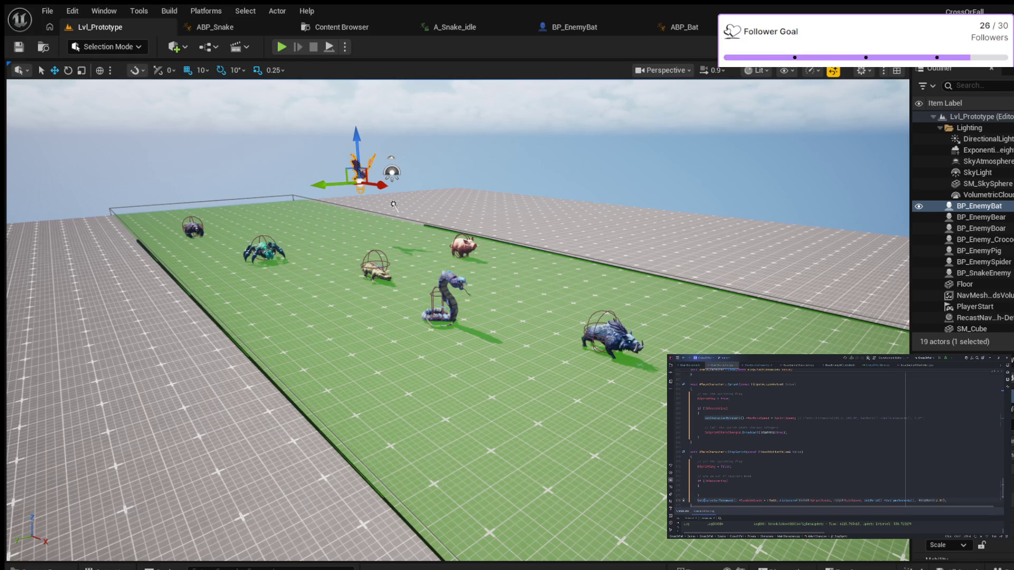
pyautogui.hotkey('ctrl', 'x')
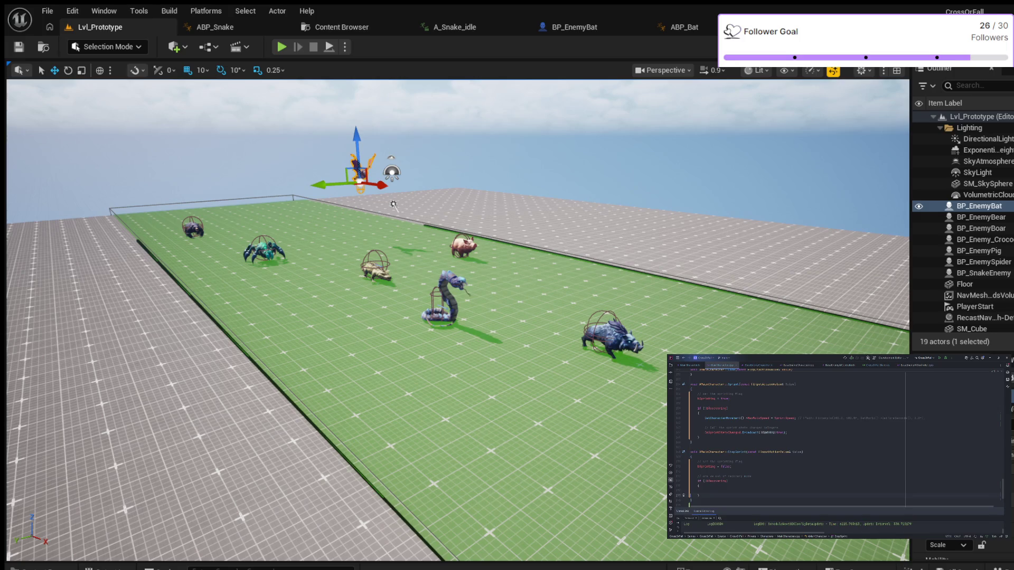
pyautogui.hotkey('ctrl', 'v')
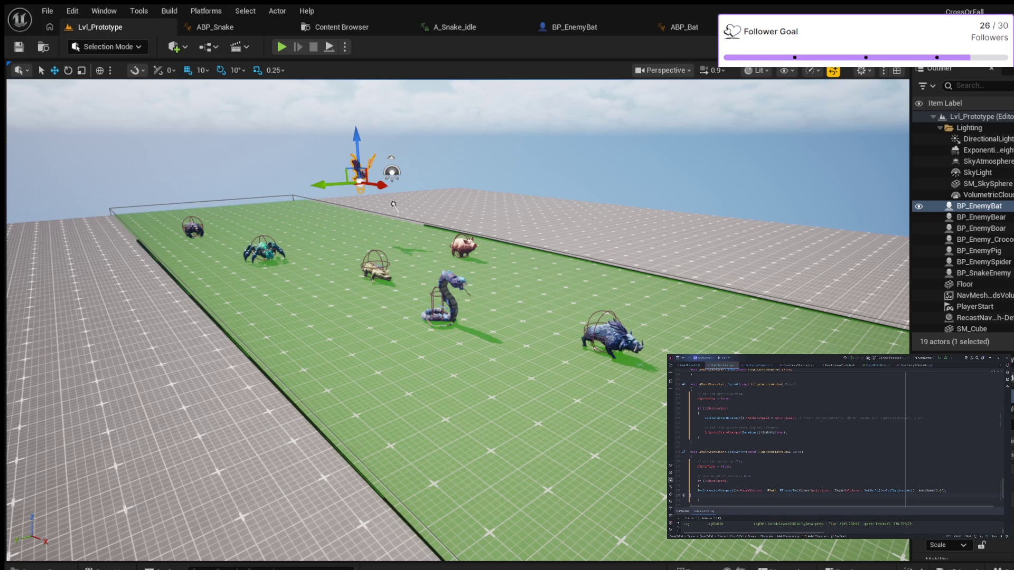
pyautogui.press('Delete')
pyautogui.press('Home')
pyautogui.press('Tab')
pyautogui.press('End')
pyautogui.press('Return')
pyautogui.press('Return')
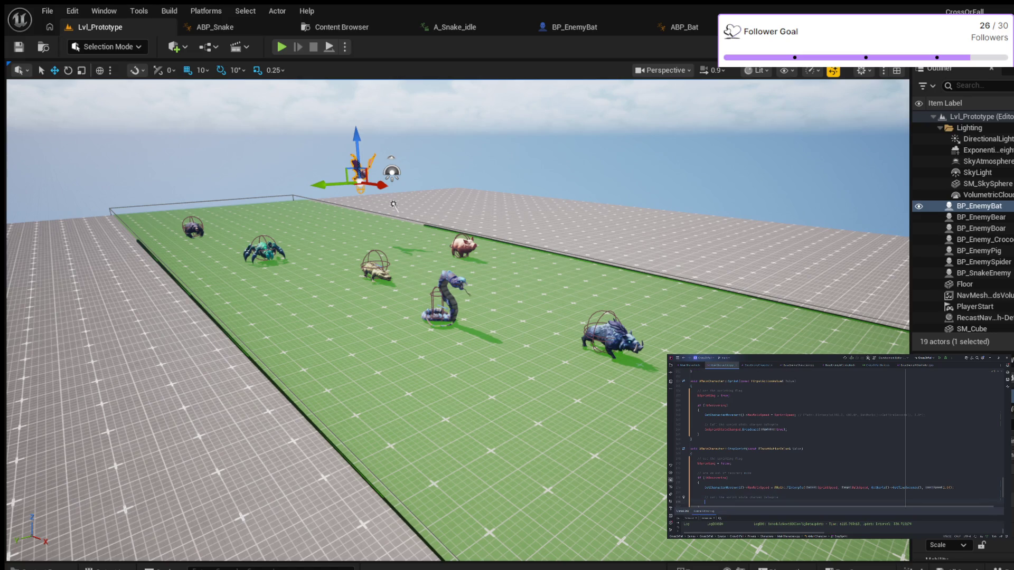
# Add OnSprintStateChanged.Broadcast(false) inside StopSprint's recovery block
pyautogui.write('OnSprintStateChanged.Broadcast(')
pyautogui.press('Tab')
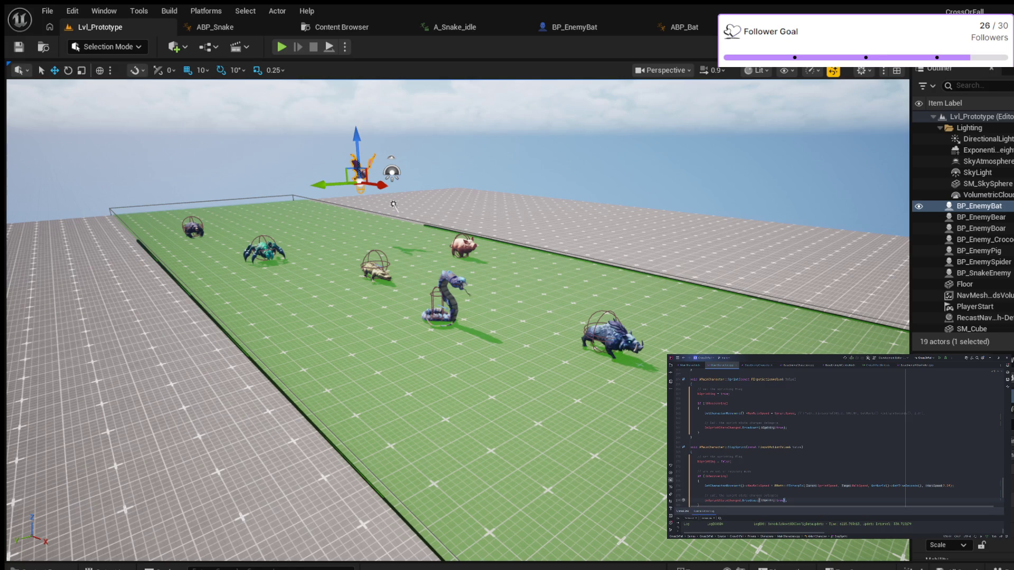
pyautogui.press('BackSpace')
pyautogui.press('BackSpace')
pyautogui.press('BackSpace')
pyautogui.write('false')
pyautogui.scroll(-1, 815, 439)
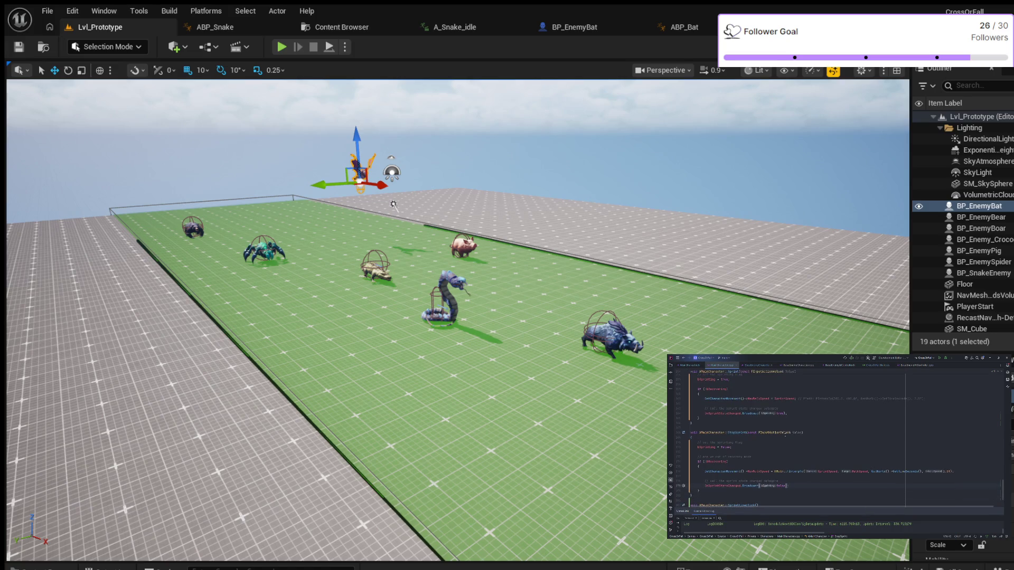
pyautogui.scroll(2, 791, 436)
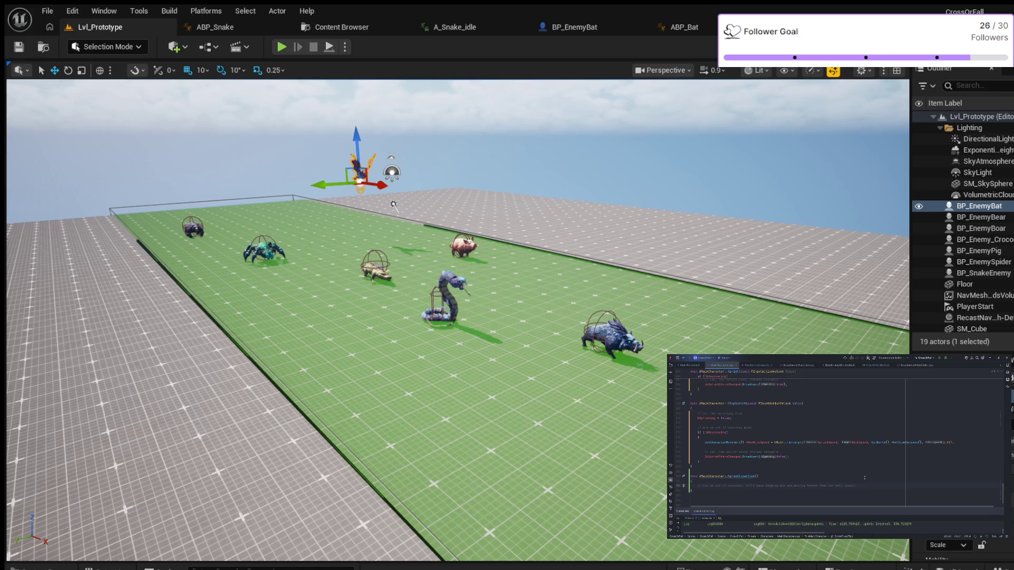
# Write the if condition bSprinting && !bRecovering && speed > WalkSpeed and open its brace block
pyautogui.write('if (')
pyautogui.press('Tab')
pyautogui.press('Tab')
pyautogui.write('&&')
pyautogui.press('BackSpace')
pyautogui.write('WalkSpeed')
pyautogui.press('End')
pyautogui.press('Return')
pyautogui.write('{')
pyautogui.press('Return')
pyautogui.press('Return')
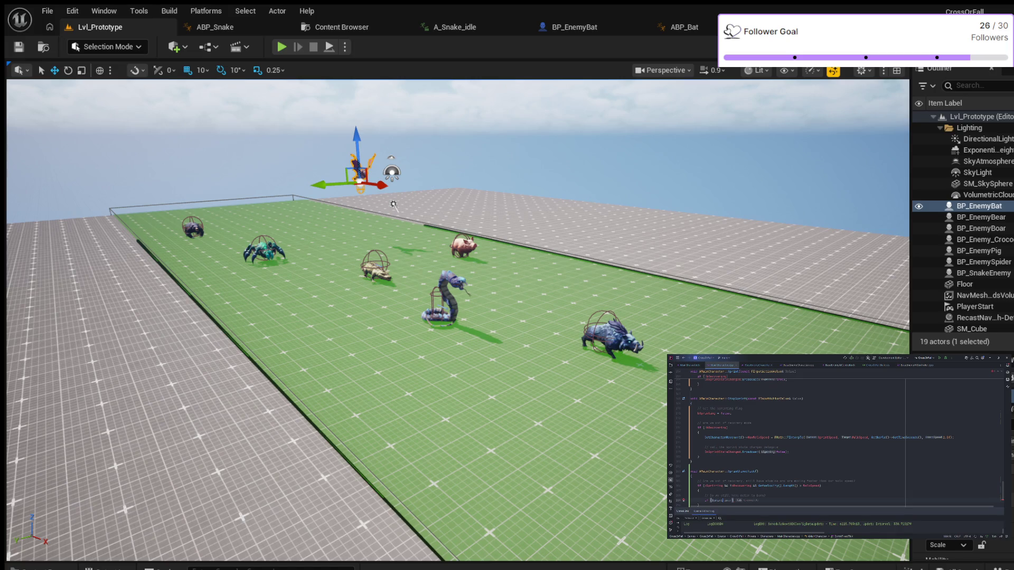
# Finish another if condition line and open a brace block below it
pyautogui.write('in')
pyautogui.write('g')
pyautogui.write(')')
pyautogui.press('Return')
pyautogui.write('{')
pyautogui.press('Return')
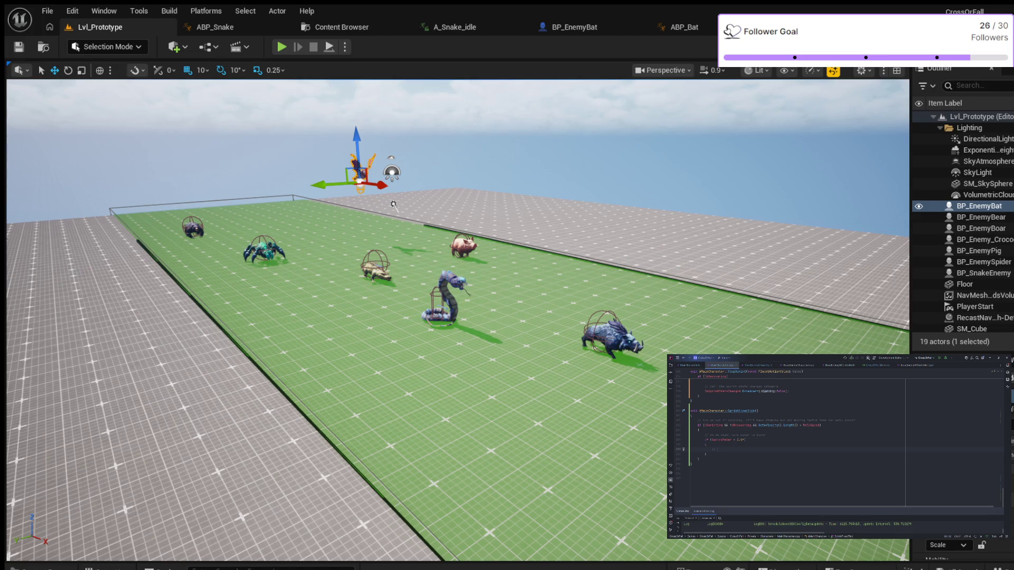
# Add the drain comment, the FMath::Max stamina subtraction, and an if (stamina <= 0) block setting bRecovering = true
pyautogui.write('ain')
pyautogui.press('Return')
pyautogui.hotkey('ctrl', 'z')
pyautogui.write('if (S')
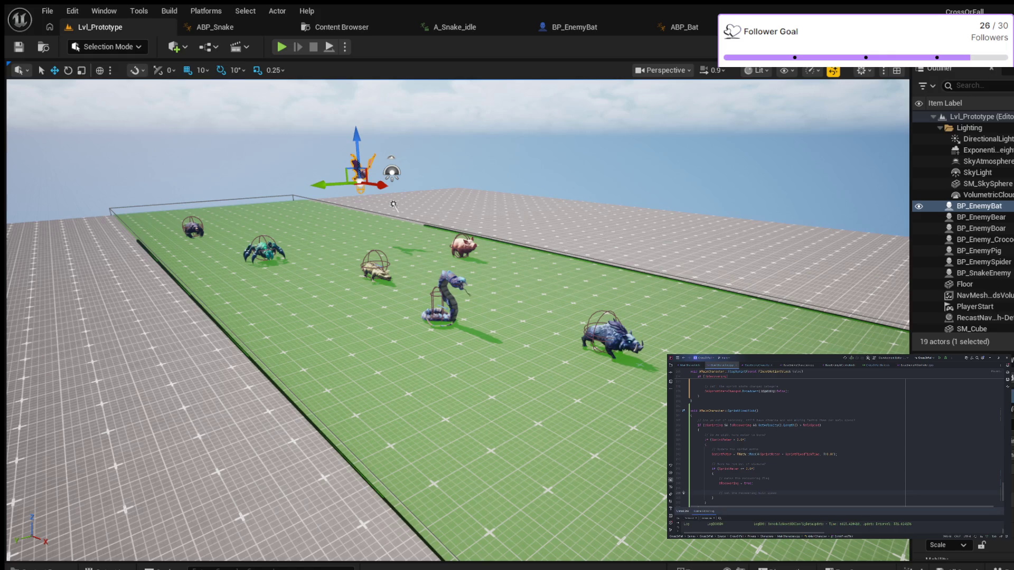
pyautogui.press('Return')
# Write the GetCharacterMovement()->MaxWalkSpeed assignment in the out-of-stamina block
pyautogui.press('Escape')
pyautogui.write('(')
pyautogui.write(')')
pyautogui.write('->Ma')
pyautogui.press('Tab')
pyautogui.press('Tab')
pyautogui.scroll(-2, 848, 459)
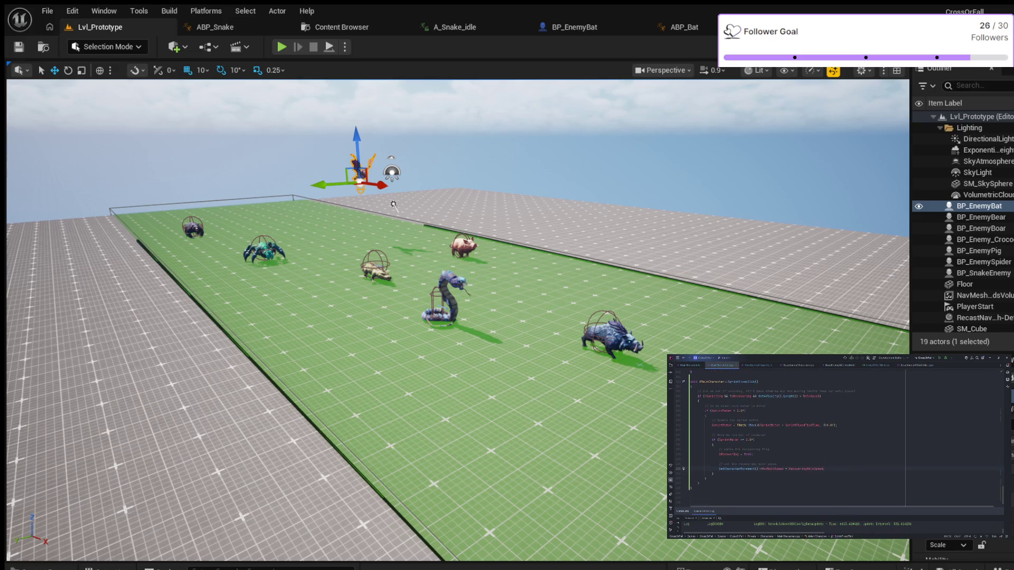
pyautogui.scroll(1, 824, 460)
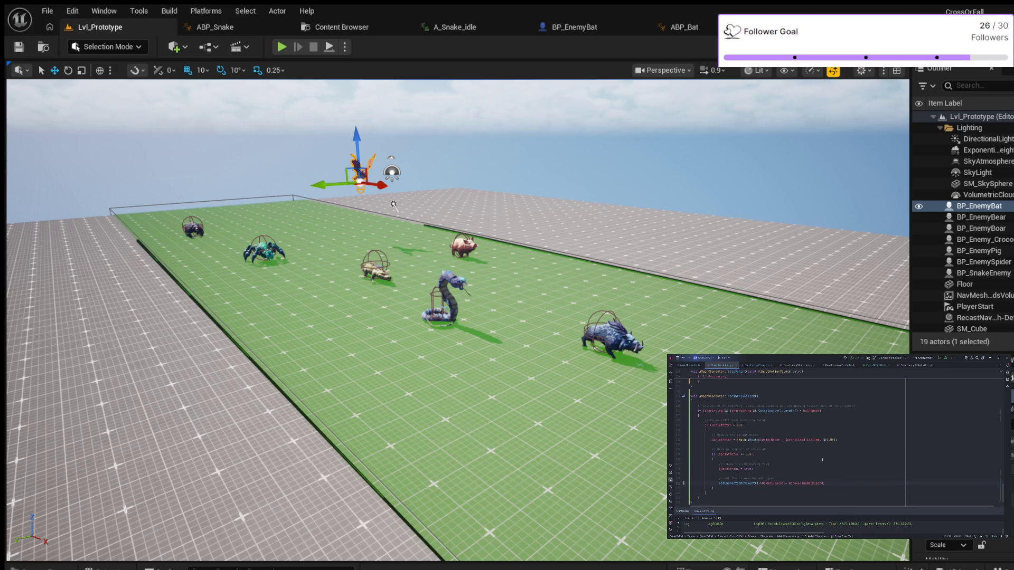
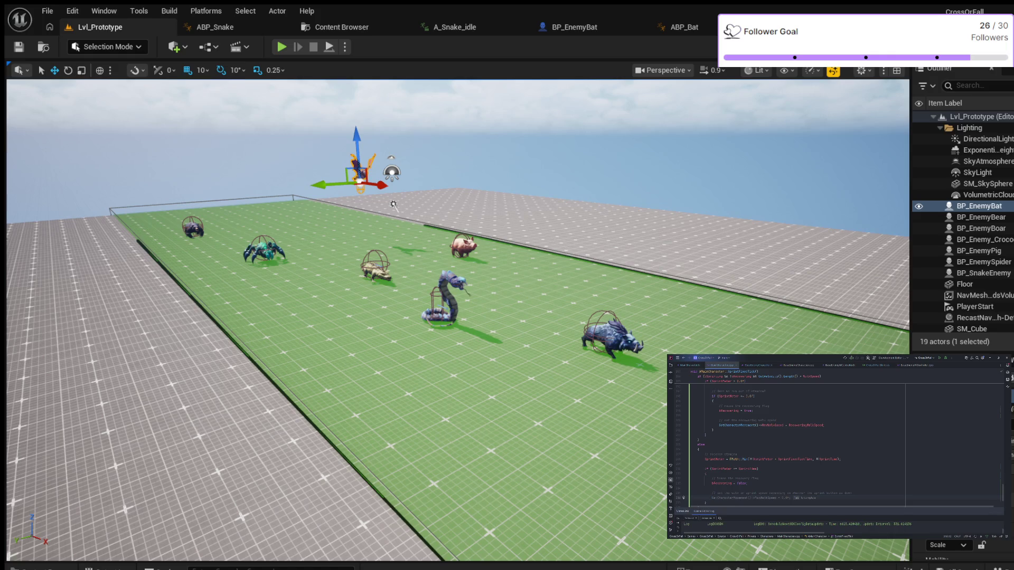
# Complete the MaxWalkSpeed assignment in the sprint code and begin the bSprinting argument in Broadcast()
pyautogui.press('Tab')
pyautogui.write('Sta')
pyautogui.write('printing')
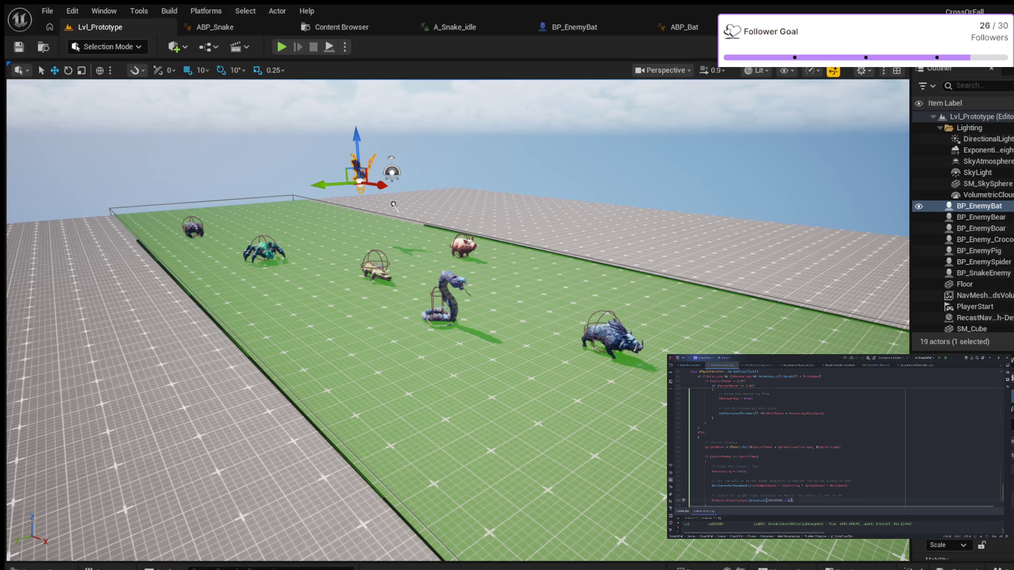
pyautogui.write('bS')
# Autocomplete 'bS' to bSprinting as the Broadcast() argument
pyautogui.press('Return')
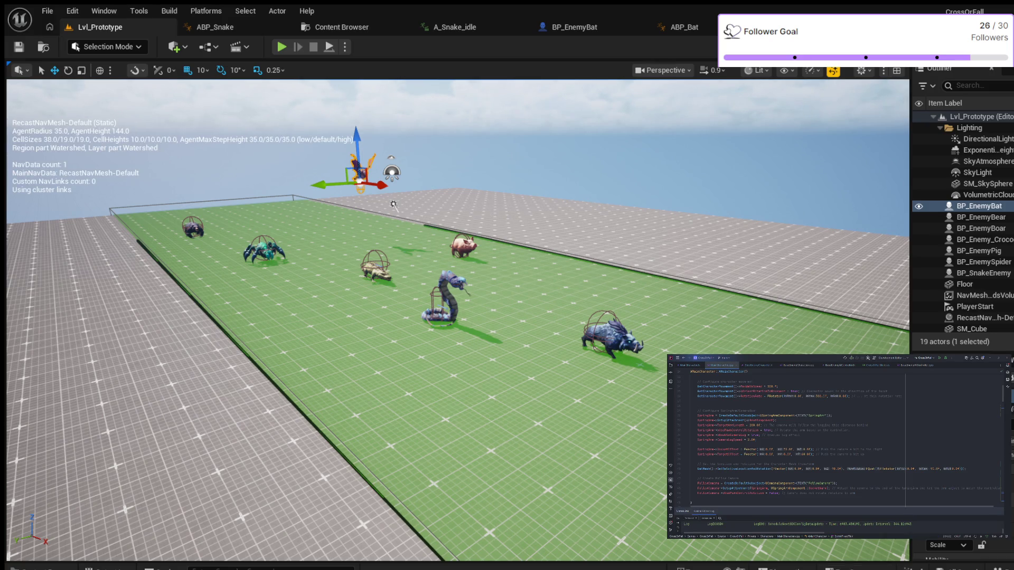
# Live Coding compile the C++ changes with Ctrl+Alt+F11, then bring the front cubes into view
pyautogui.hotkey('ctrl', 'alt', 'F11')
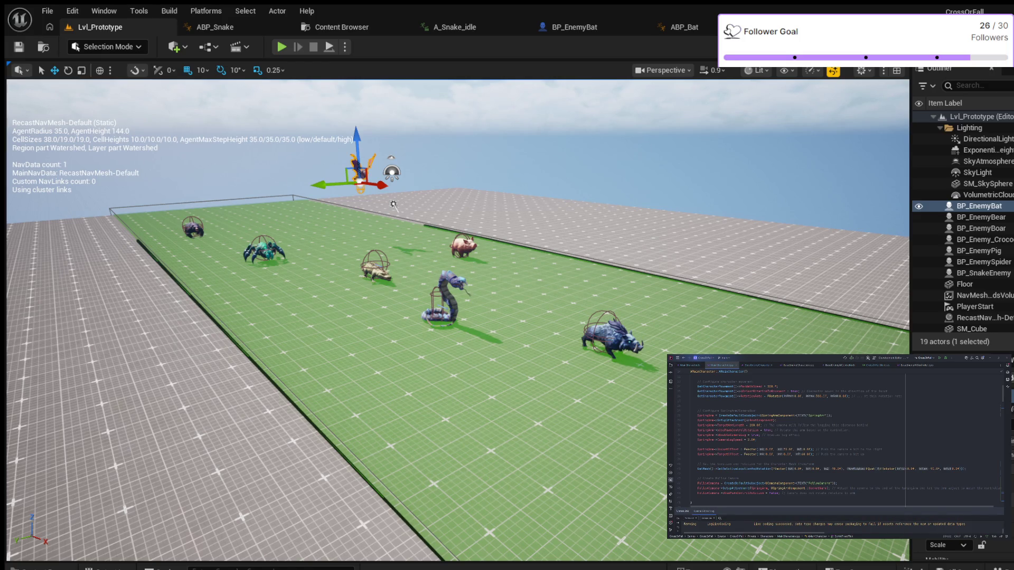
pyautogui.moveTo(393, 205)
pyautogui.mouseDown()
pyautogui.moveTo(403, 188)
pyautogui.moveTo(395, 176)
pyautogui.moveTo(367, 192)
pyautogui.mouseUp()
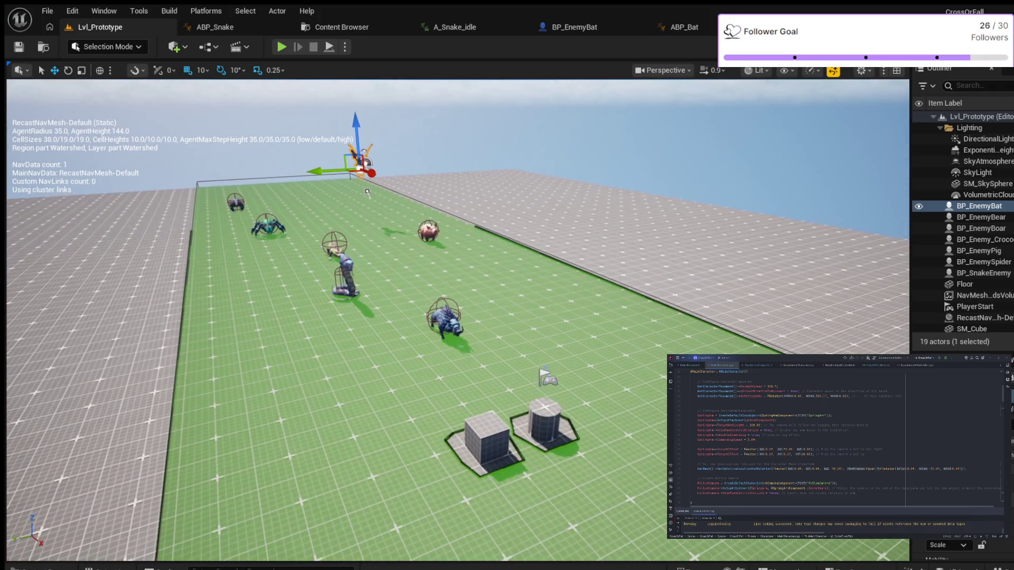
# Move the PlayerStart left across the green floor and start a Play In Editor session
pyautogui.click(547, 377)
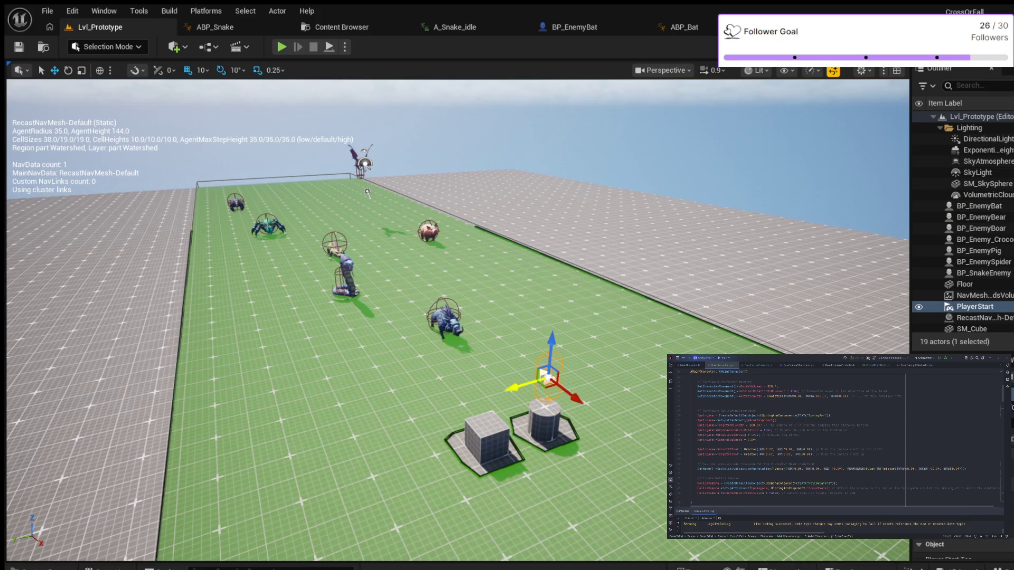
pyautogui.moveTo(547, 378); pyautogui.dragTo(283, 453)
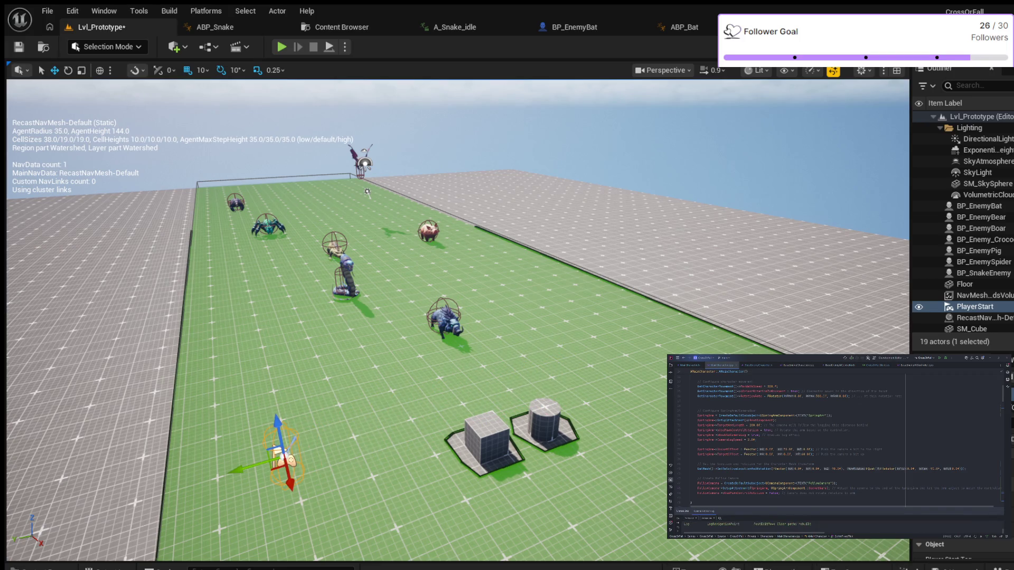
pyautogui.moveTo(378, 200)
pyautogui.mouseDown()
pyautogui.moveTo(372, 212)
pyautogui.moveTo(199, 240)
pyautogui.moveTo(444, 186)
pyautogui.moveTo(397, 178)
pyautogui.mouseUp()
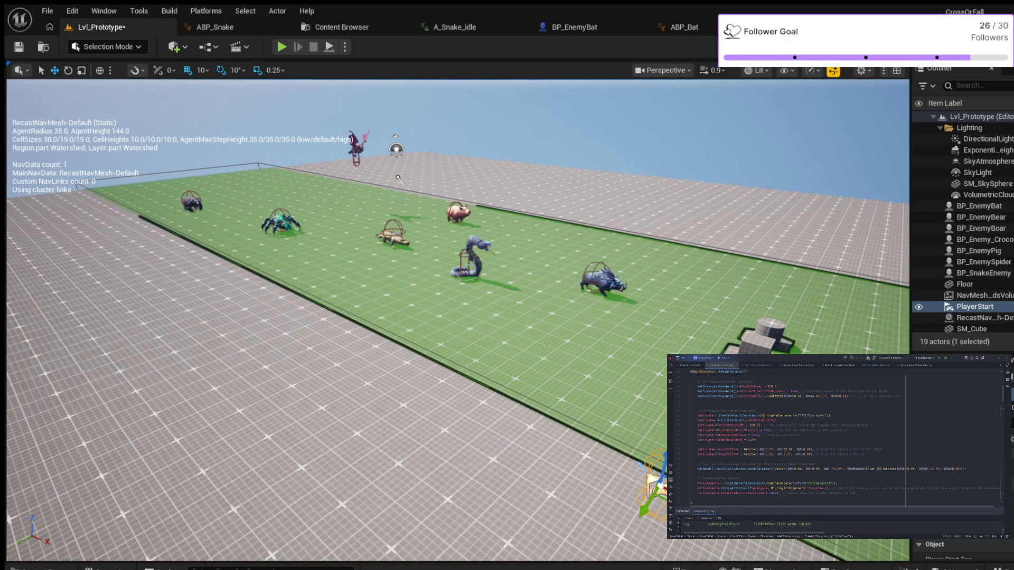
pyautogui.hotkey('alt', 'p')
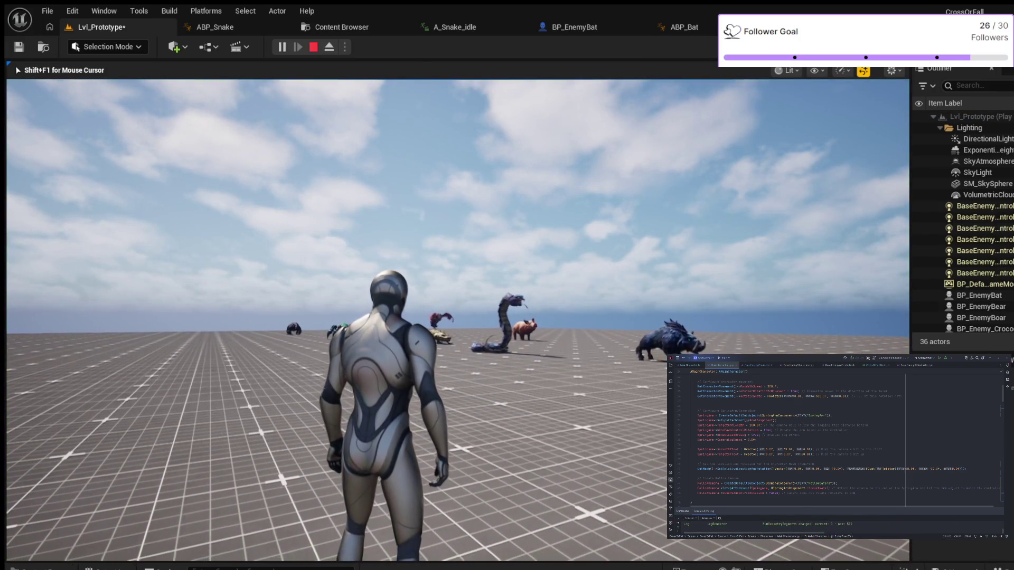
# Show the navmesh, run the character forward toward the enemies, and jump twice
pyautogui.press('p')
pyautogui.press('w')
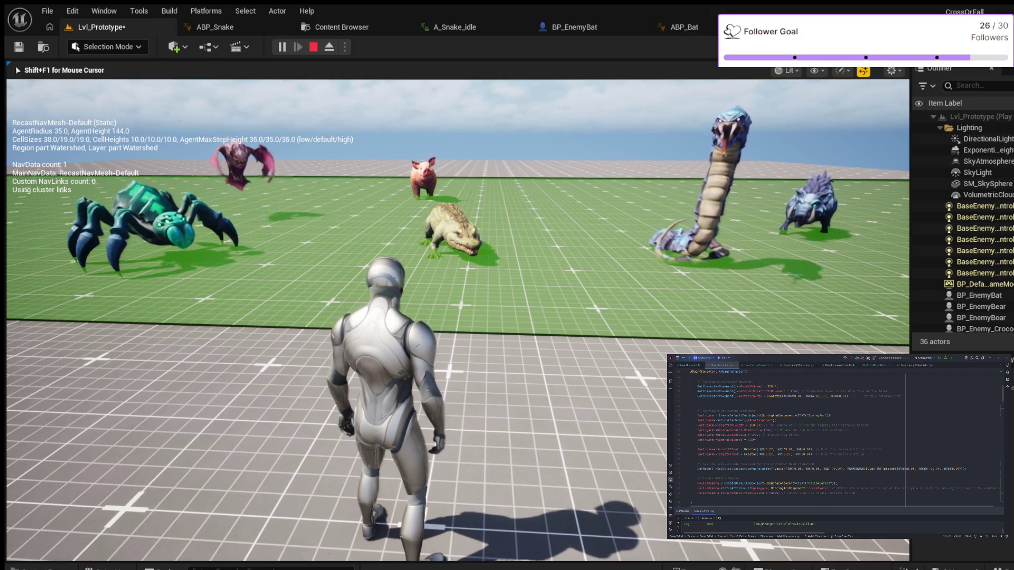
pyautogui.press('space')
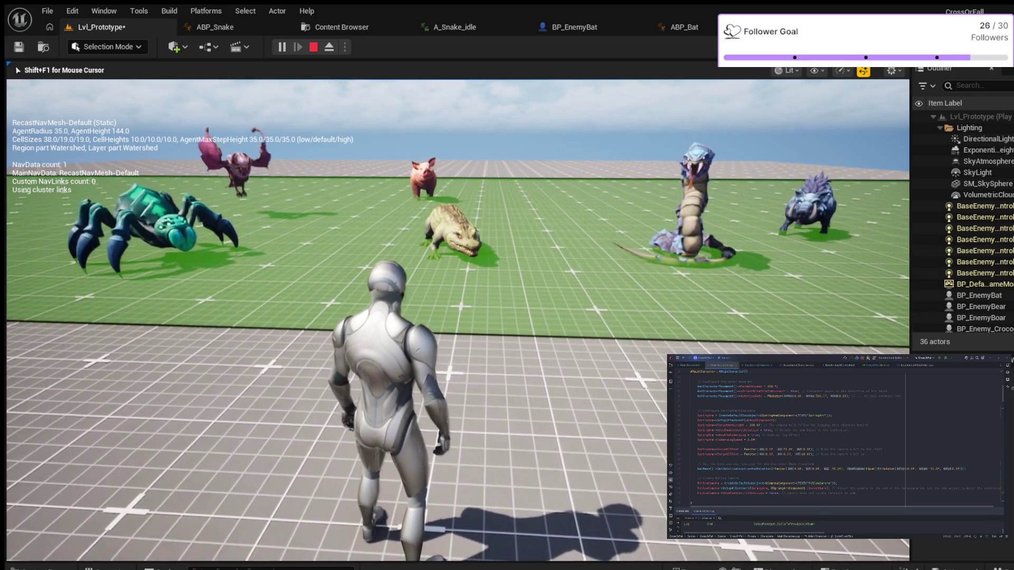
pyautogui.press('space')
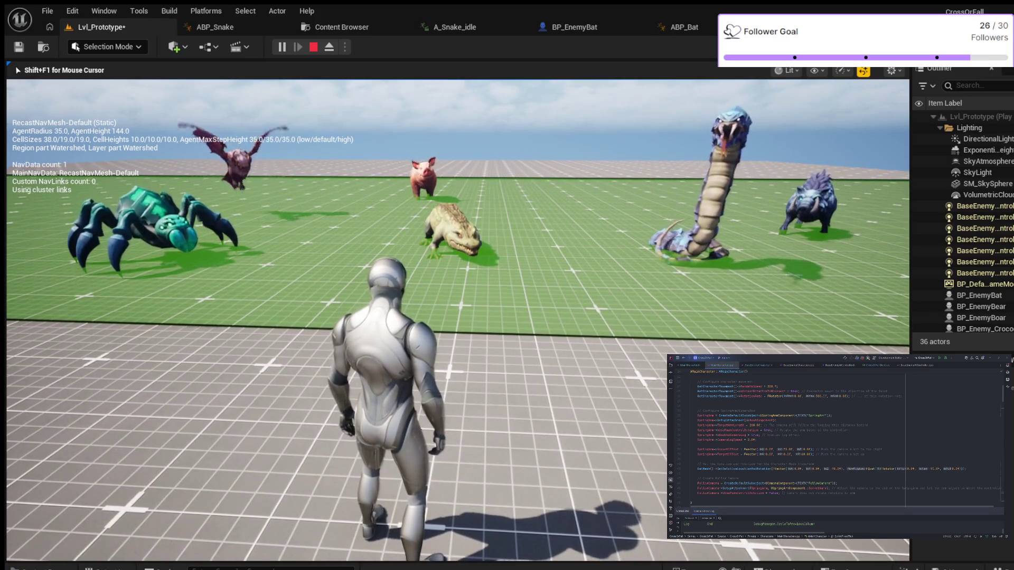
# Walk and strafe the character among the crocodile, snake and spider, jumping near the monsters
pyautogui.press('w')
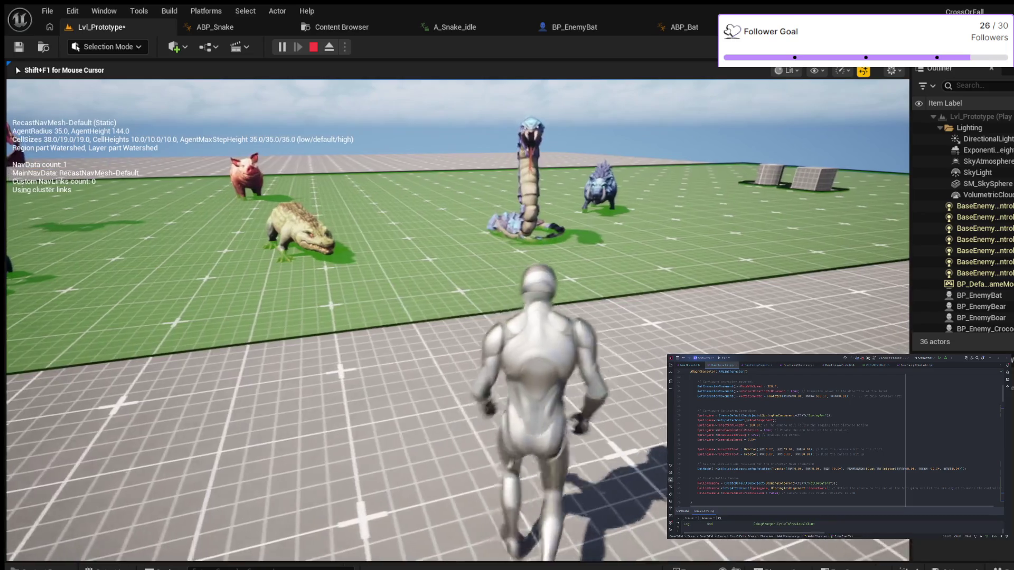
pyautogui.press('w')
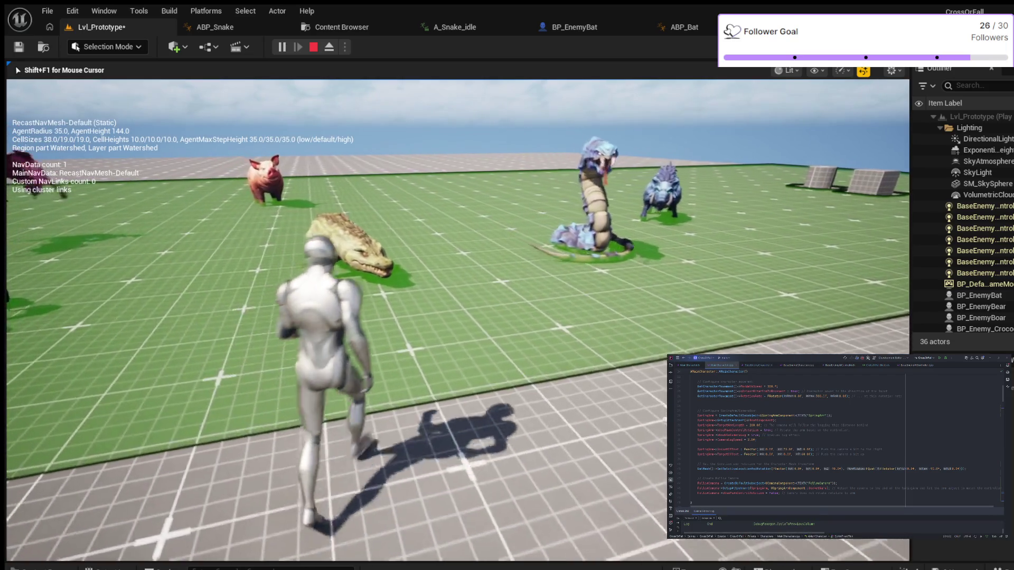
pyautogui.press('w')
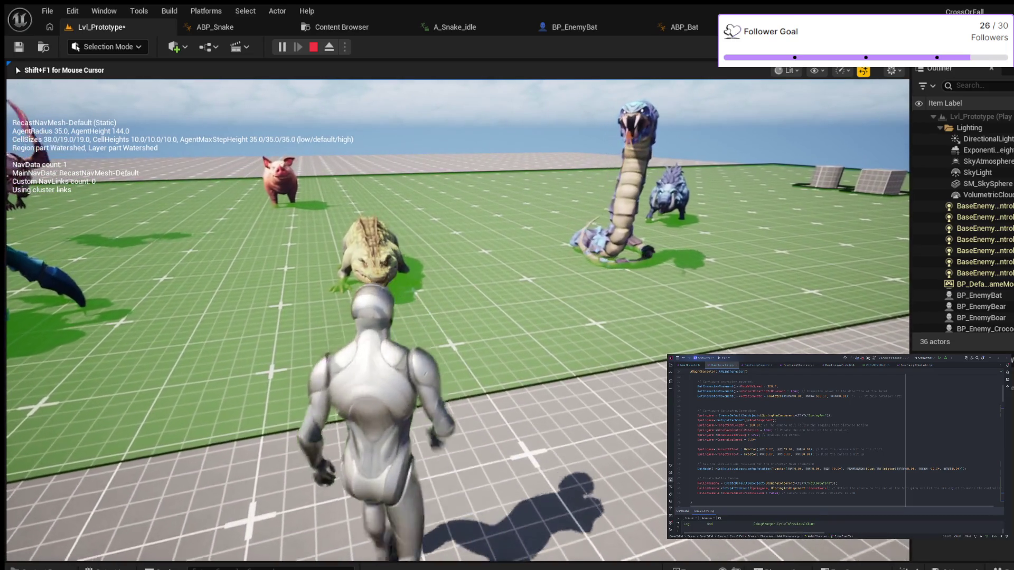
pyautogui.press('a')
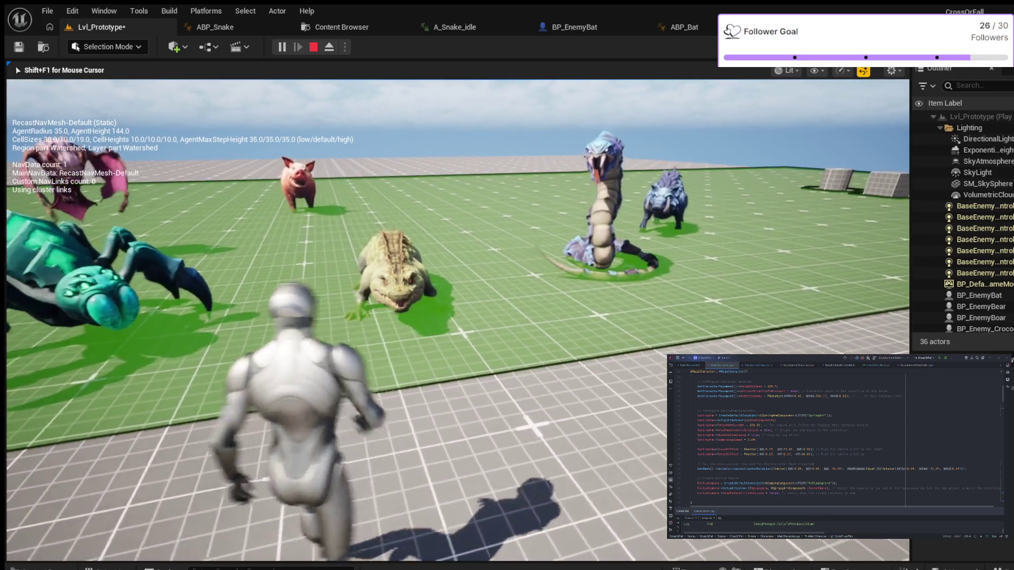
pyautogui.press('a')
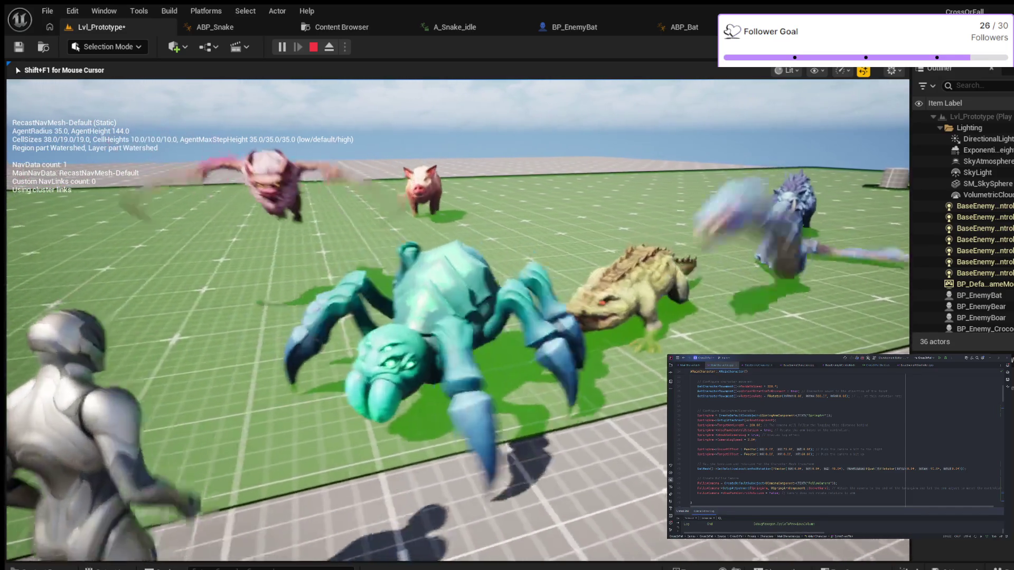
pyautogui.press('w')
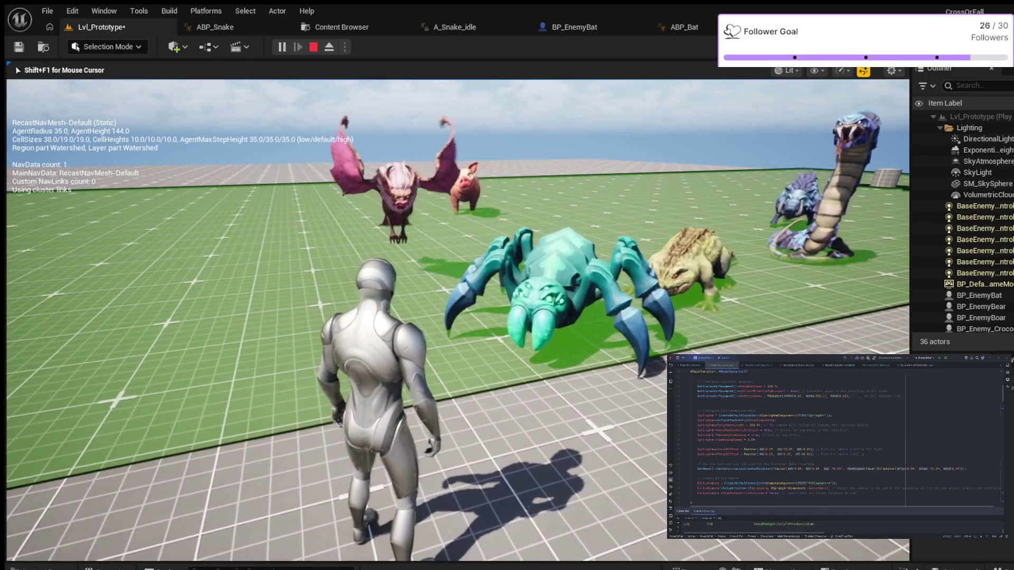
pyautogui.press('a')
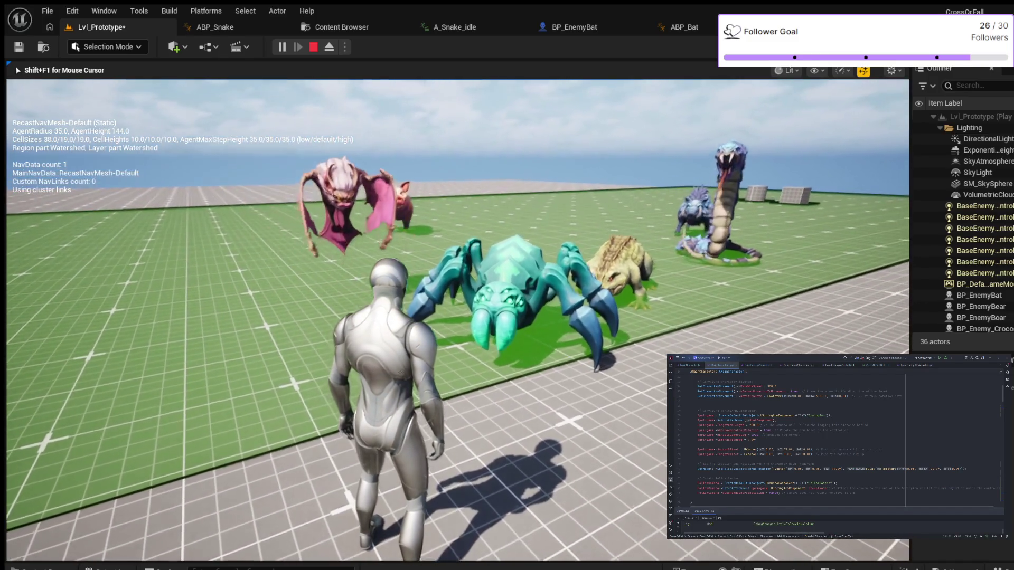
pyautogui.press('a')
pyautogui.press('w')
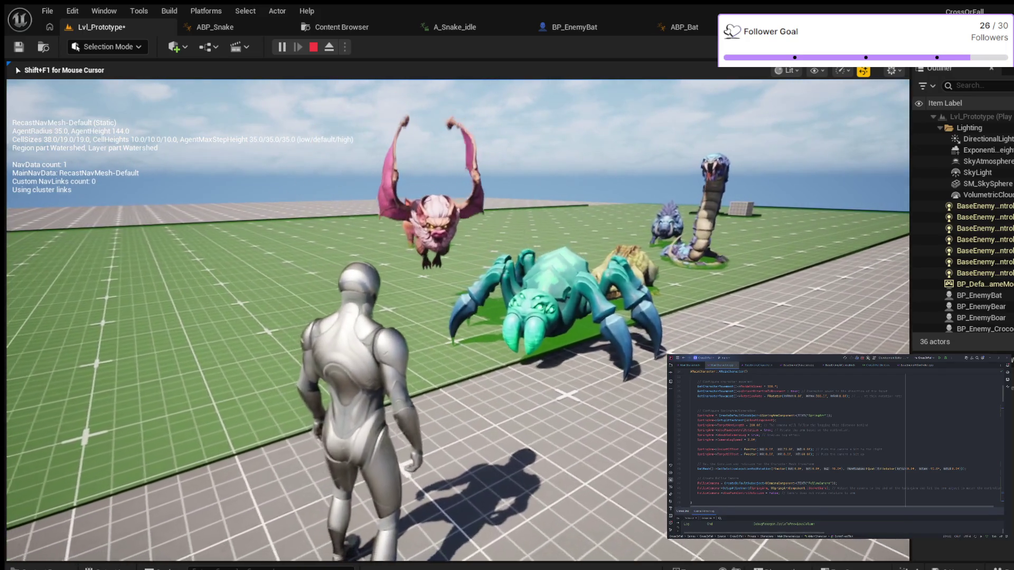
pyautogui.press('space')
# Run across the level with monsters chasing, then stop the play test with Esc
pyautogui.press('a')
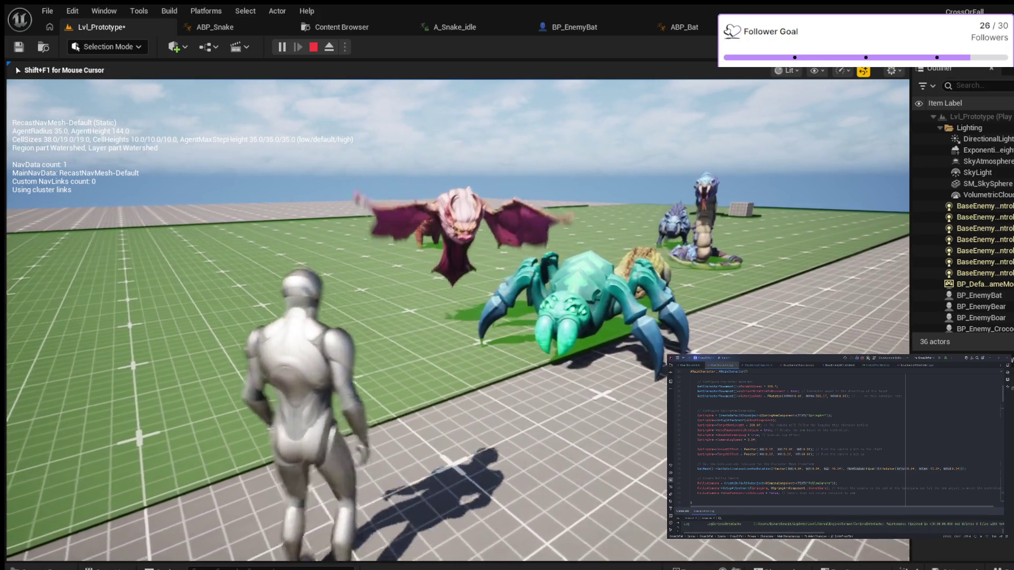
pyautogui.moveTo(507, 285)
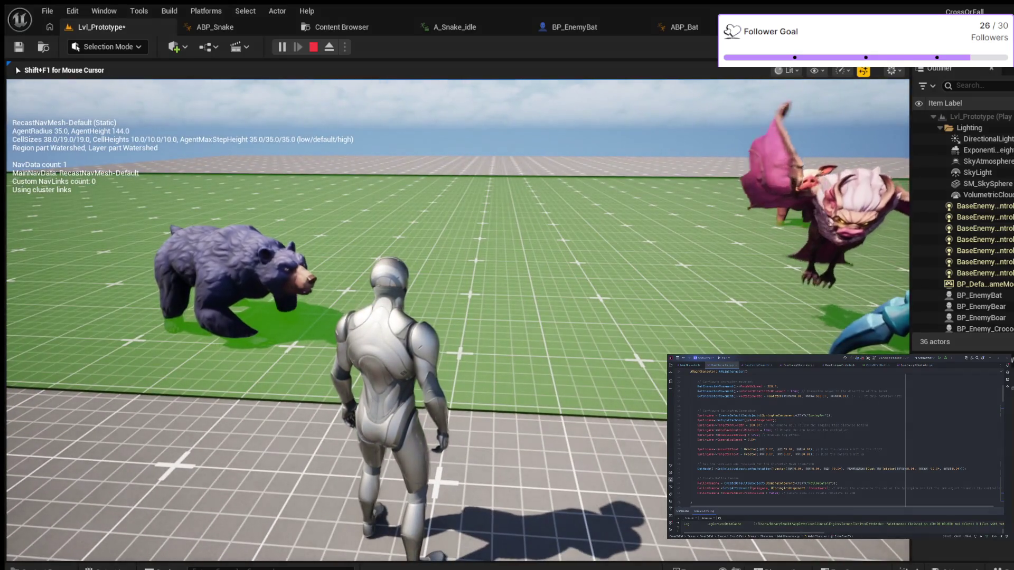
pyautogui.press('w')
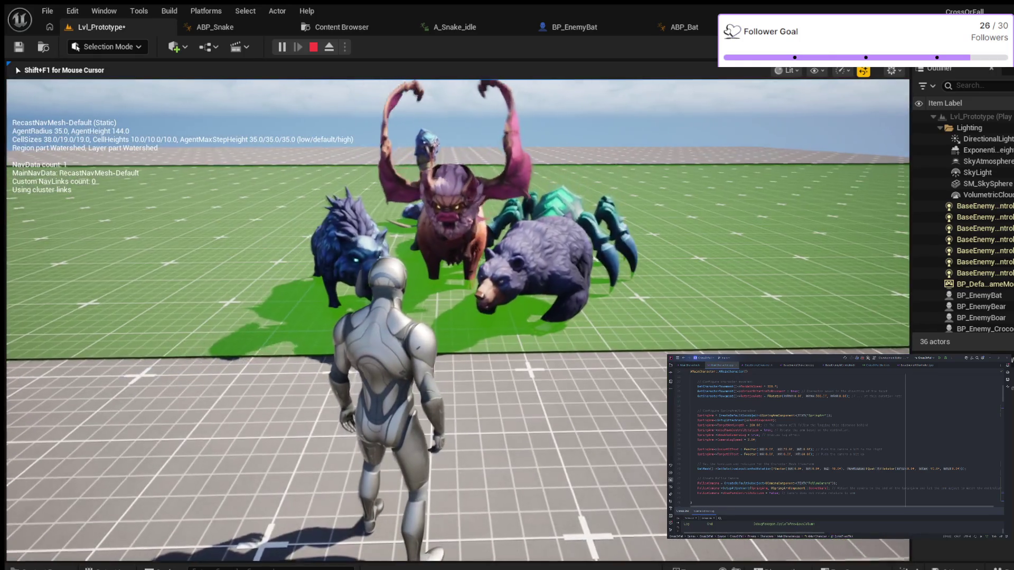
pyautogui.press('Escape')
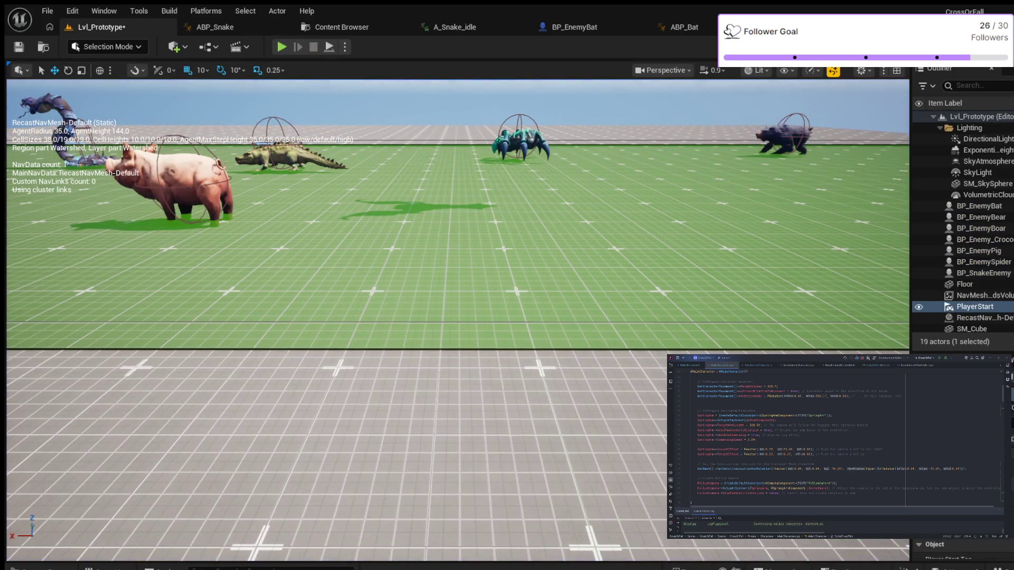
# Open the Content Drawer to show the Blueprints/AI animation blueprints, ABP_Bat to ABP_Spider
pyautogui.scroll(-2, 457, 316)
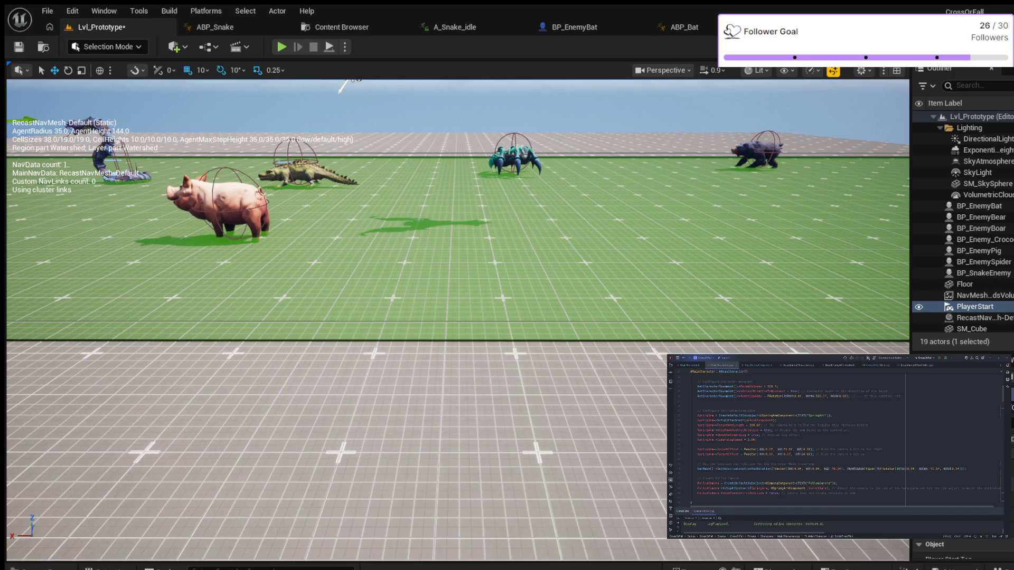
pyautogui.hotkey('ctrl', 'space')
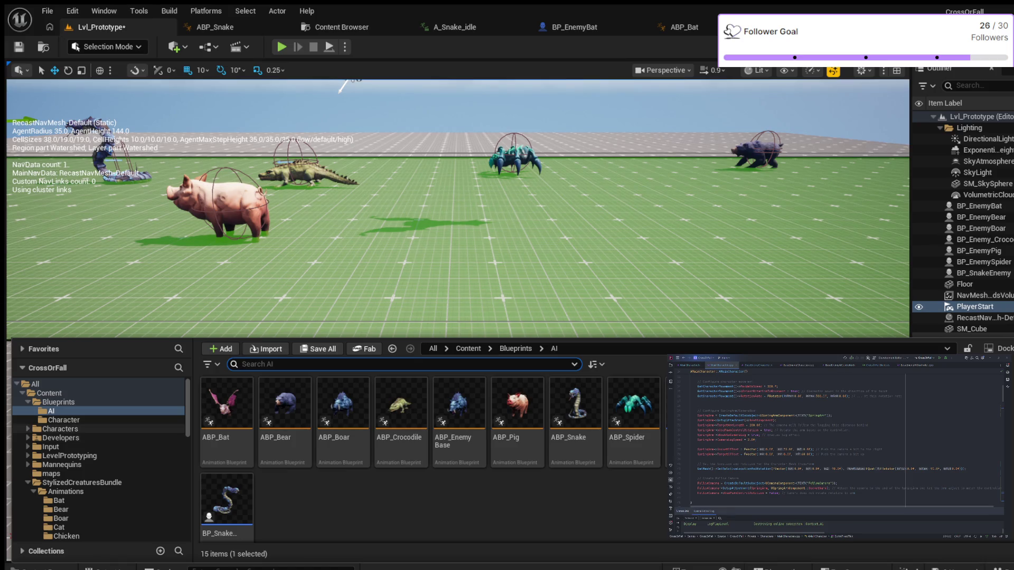
# Expand Characters > UEFN_Mannequin and open its Animations folder
pyautogui.scroll(-3, 98, 439)
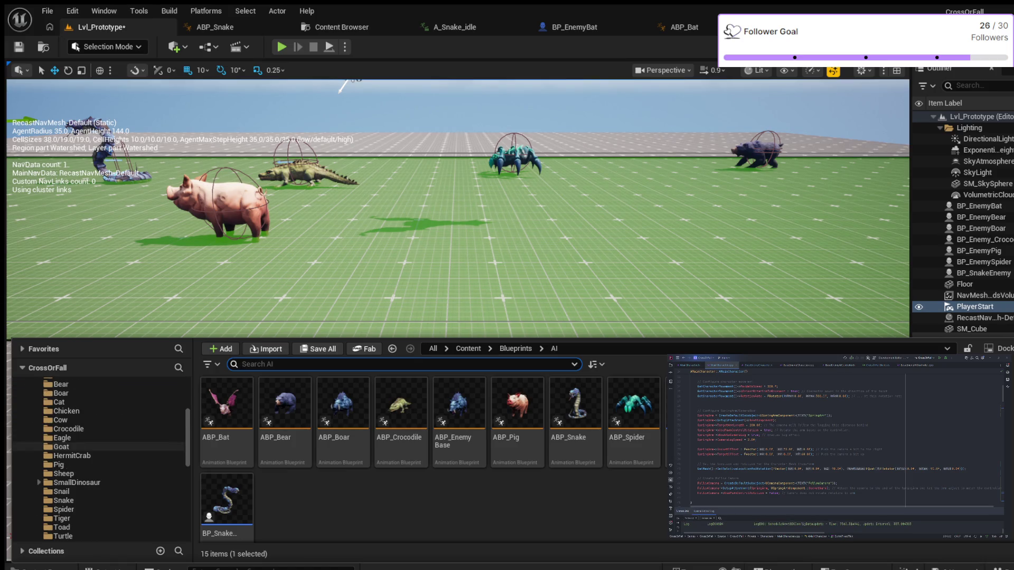
pyautogui.scroll(3, 106, 411)
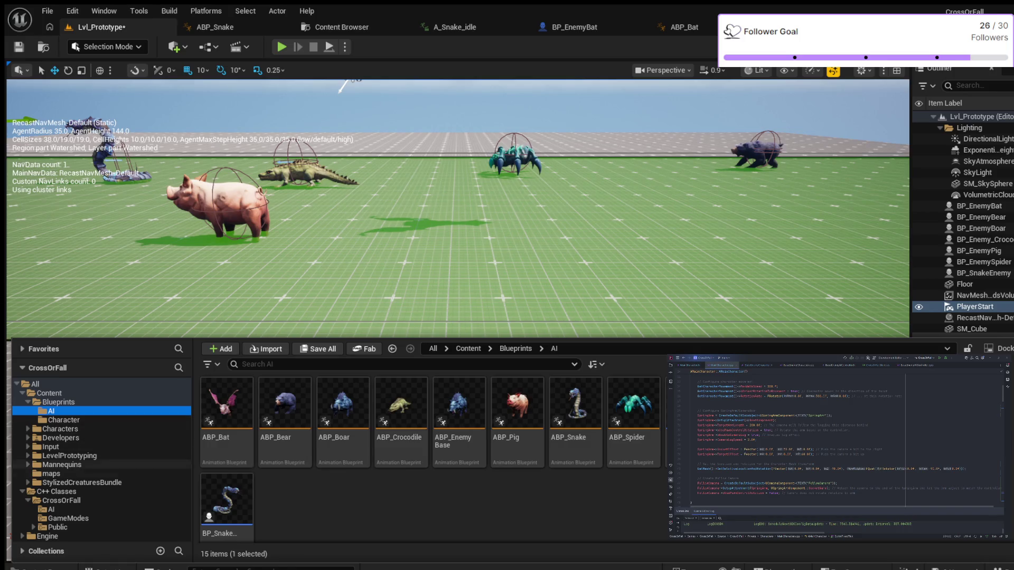
pyautogui.click(28, 429)
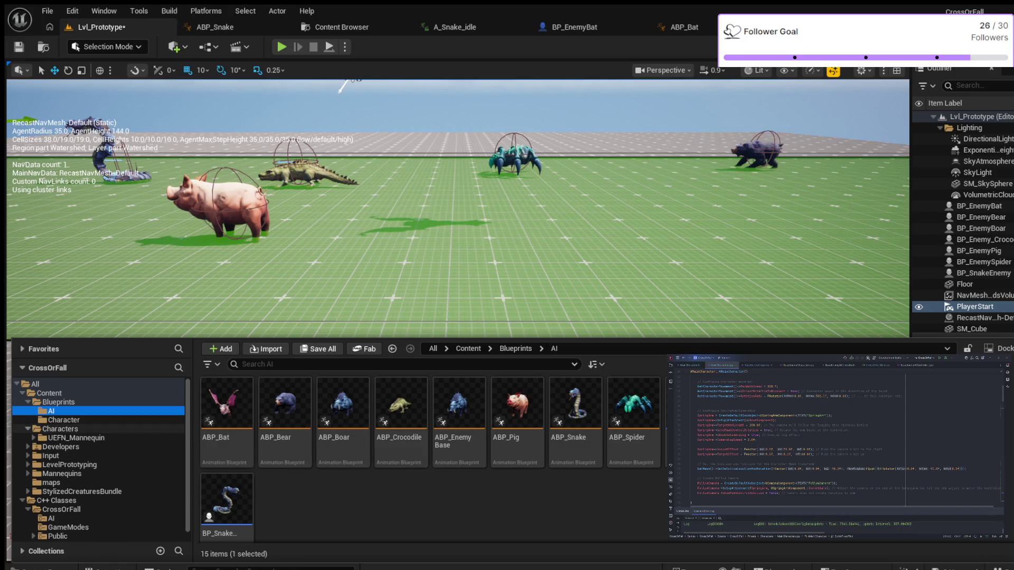
pyautogui.click(33, 438)
pyautogui.click(71, 447)
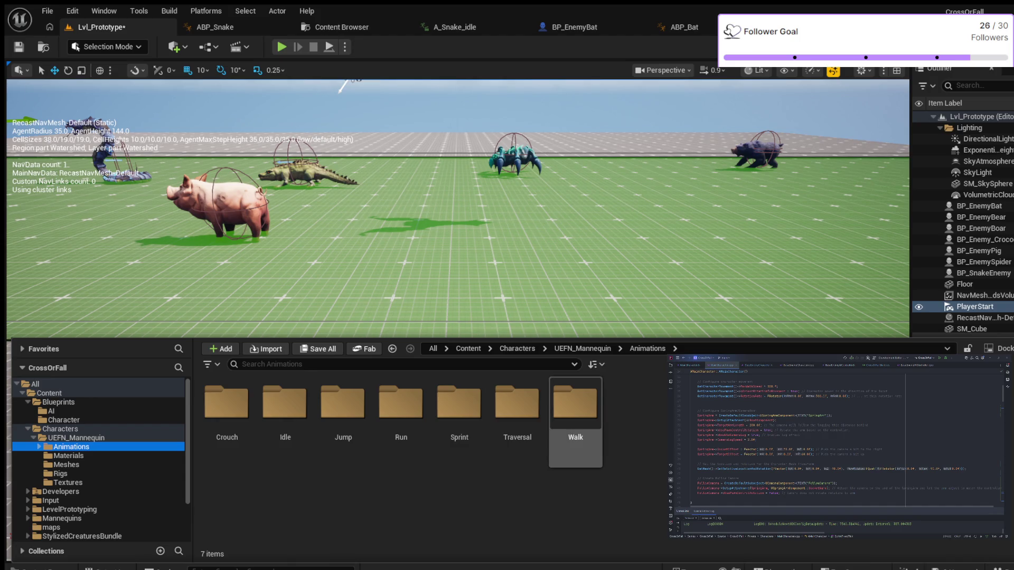
# Open the Walk animations folder and try searching it for 'Tra' and 'SLOW', then clear the search
pyautogui.doubleClick(575, 406)
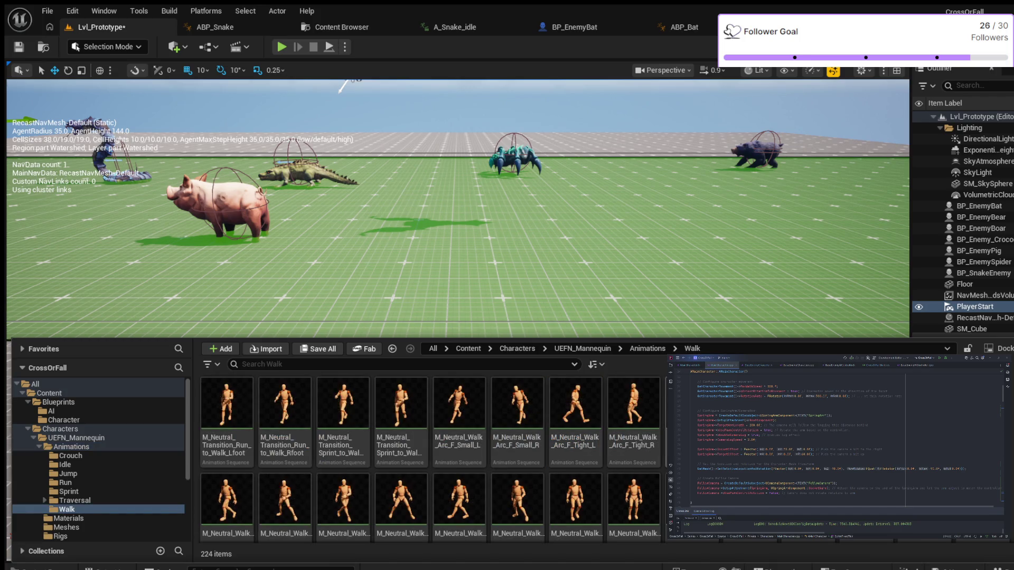
pyautogui.scroll(-1, 633, 422)
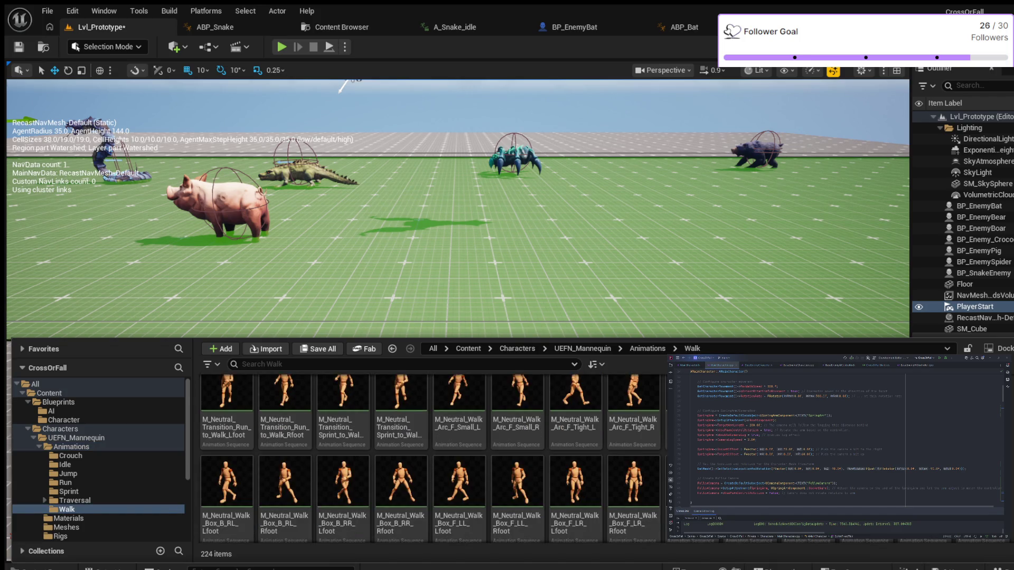
pyautogui.scroll(-5, 430, 459)
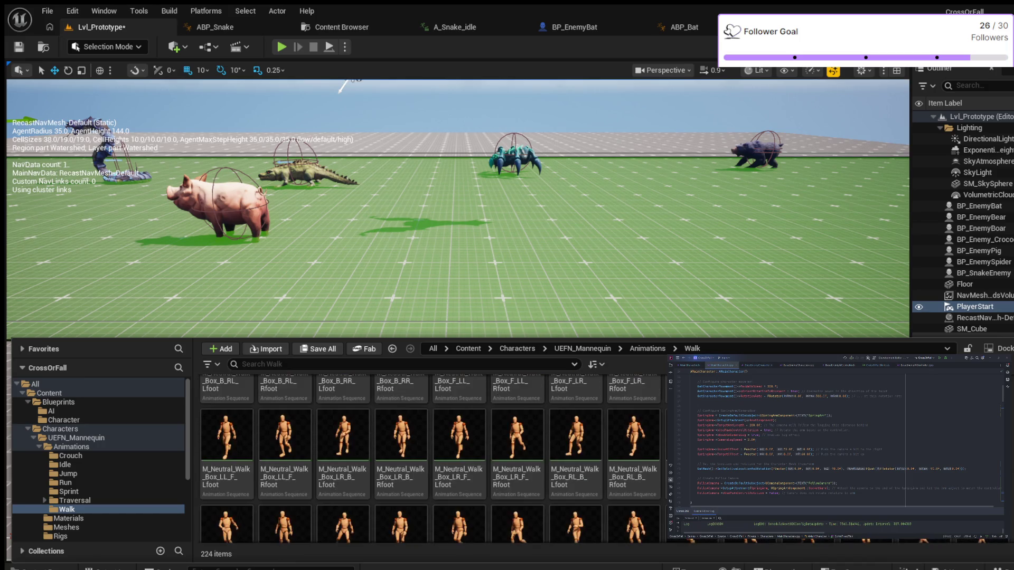
pyautogui.scroll(1, 431, 457)
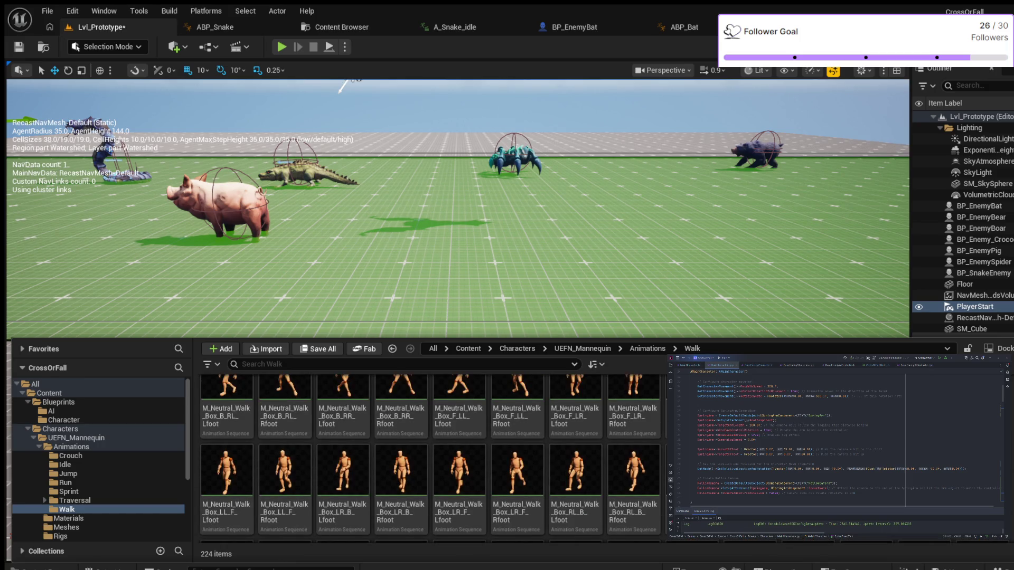
pyautogui.scroll(-4, 430, 457)
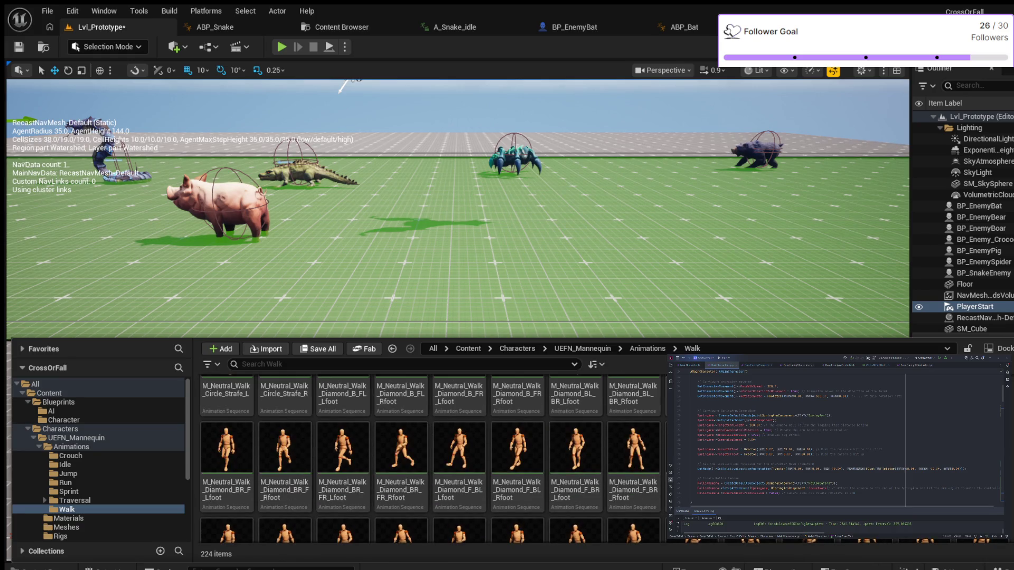
pyautogui.click(264, 364)
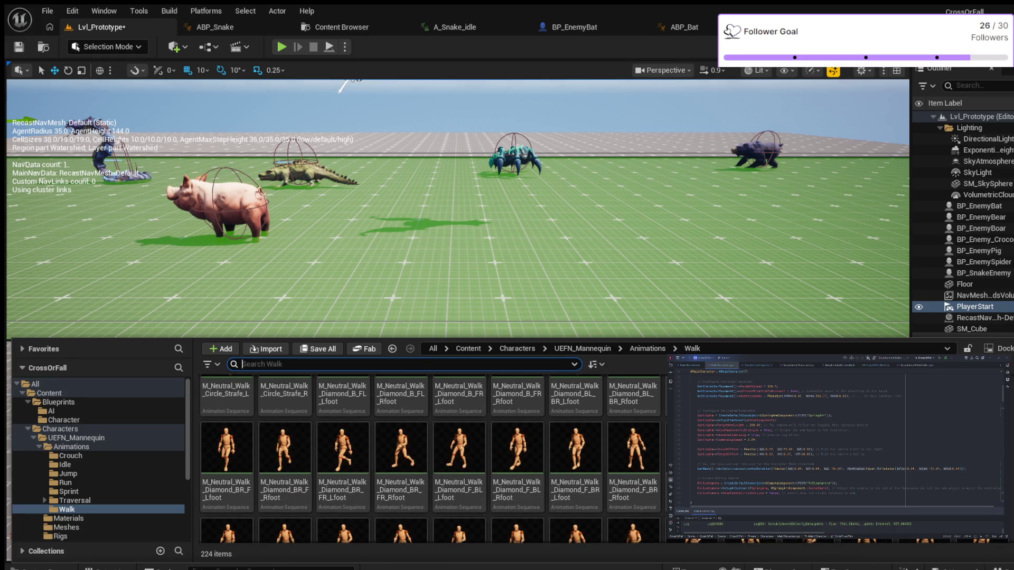
pyautogui.write('Tra')
pyautogui.press('BackSpace')
pyautogui.press('BackSpace')
pyautogui.press('BackSpace')
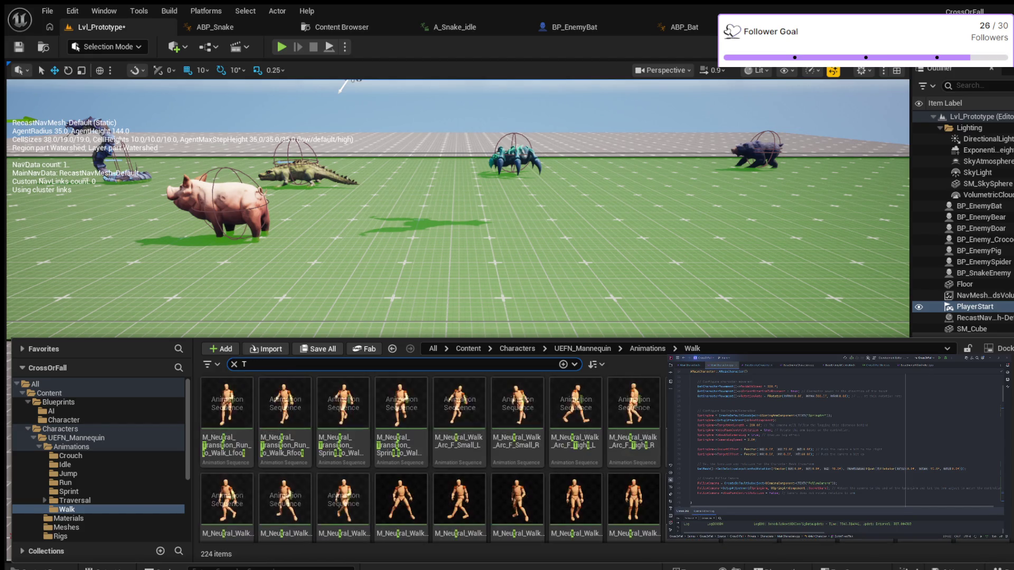
pyautogui.write('SLOW')
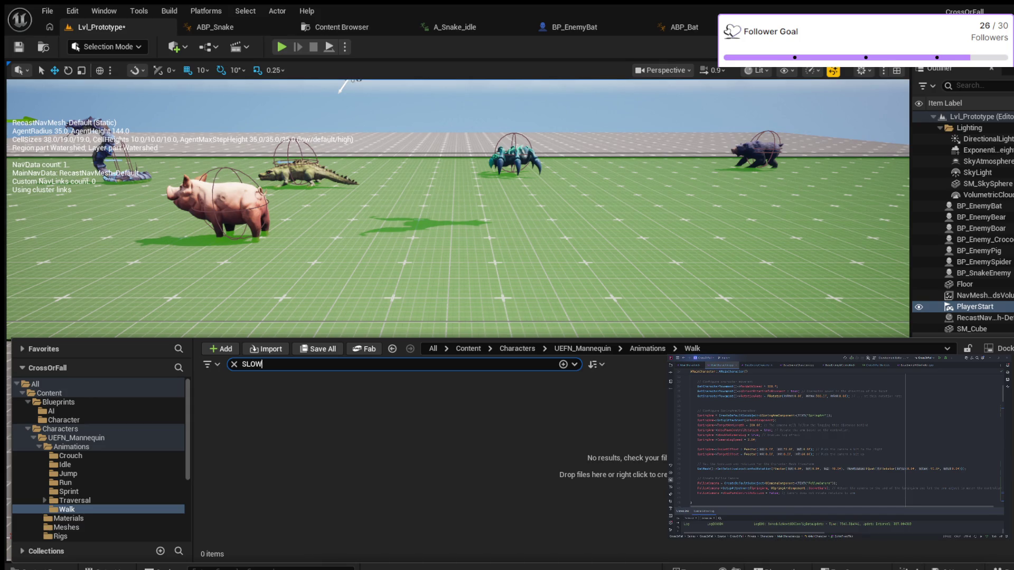
pyautogui.press('BackSpace')
pyautogui.press('BackSpace')
pyautogui.press('BackSpace')
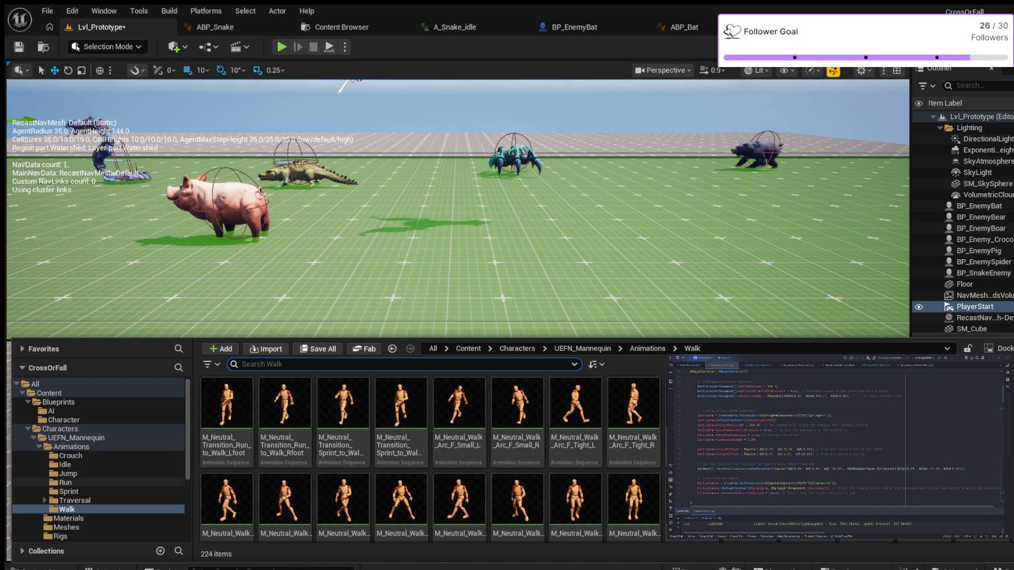
# Navigate to Traversal > Climb > Hurdle and select the third hurdle montage
pyautogui.click(45, 500)
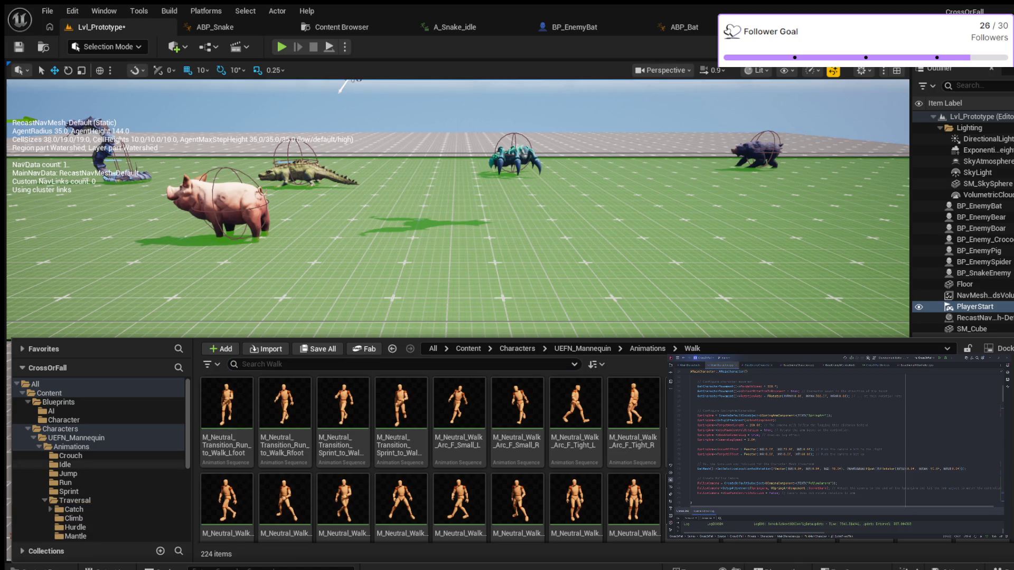
pyautogui.scroll(-1, 105, 454)
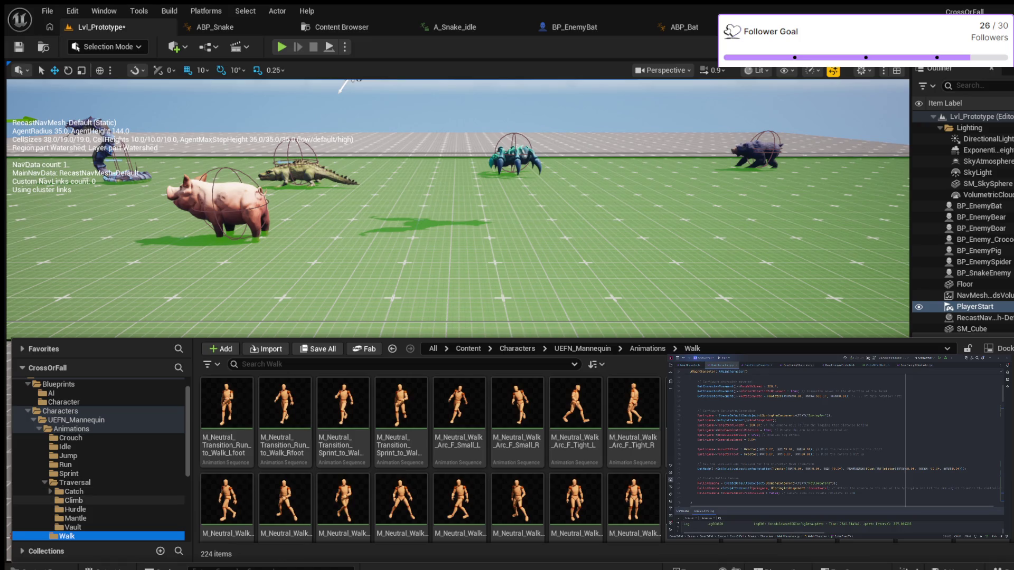
pyautogui.click(74, 500)
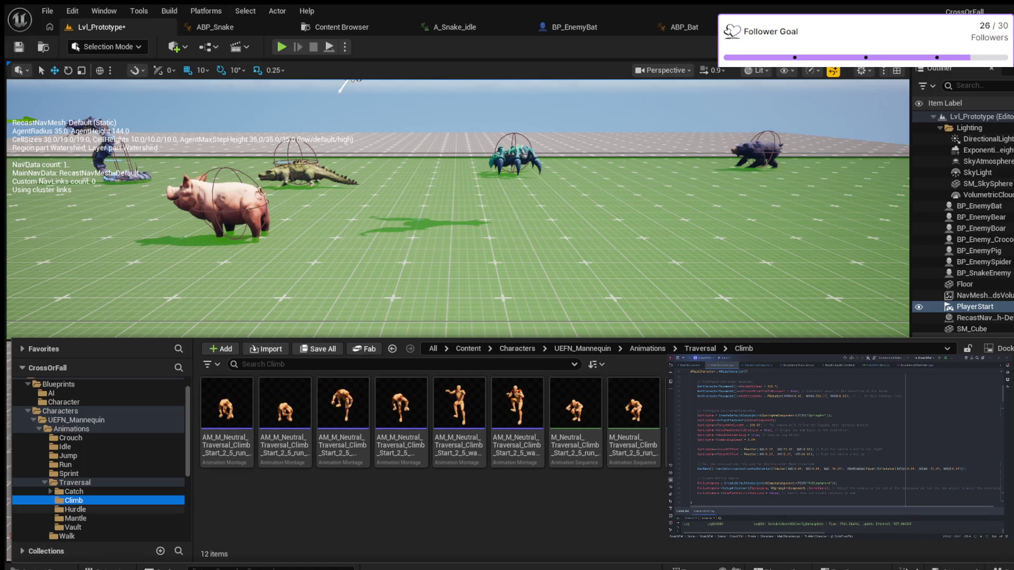
pyautogui.click(75, 509)
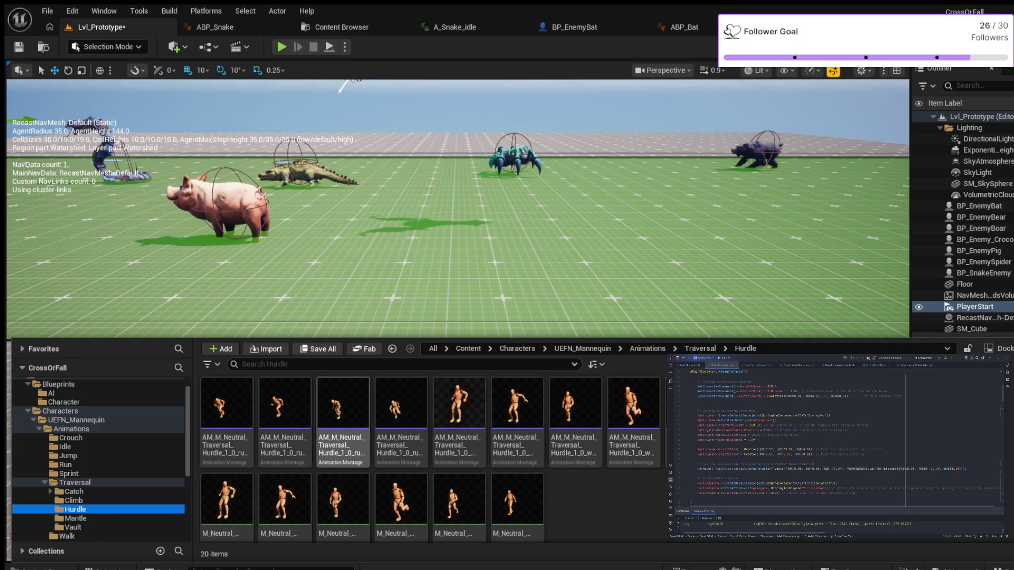
pyautogui.click(343, 417)
# Open the Hurdle montage, then browse the Traversal Mantle and Vault folders in the Content Drawer
pyautogui.doubleClick(343, 417)
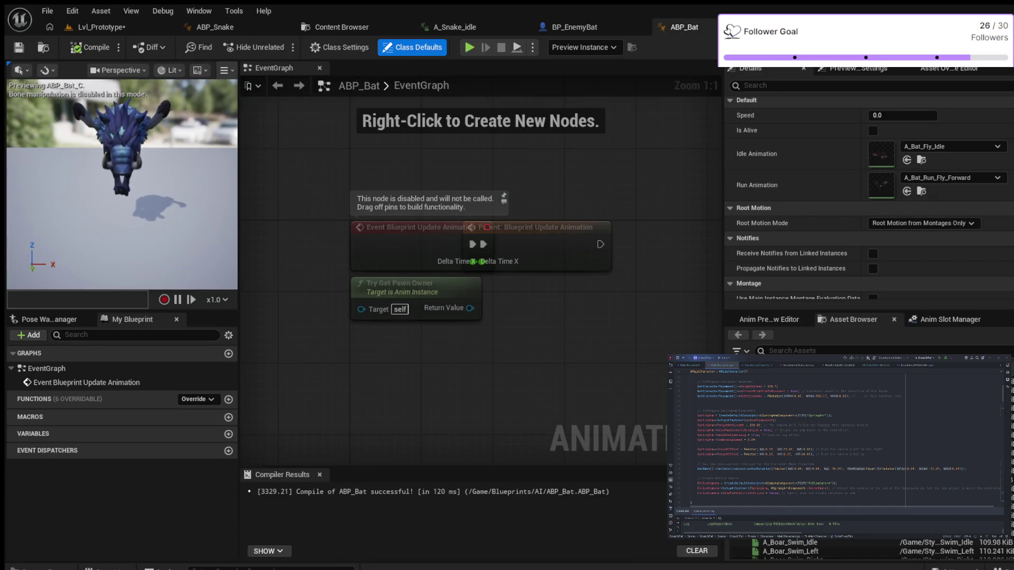
pyautogui.hotkey('ctrl', 'space')
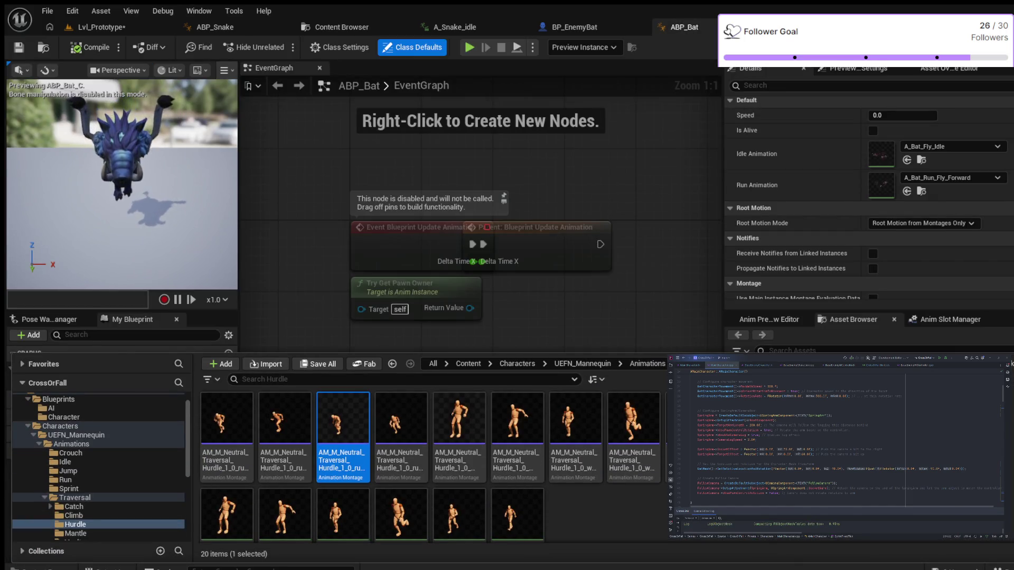
pyautogui.scroll(-1, 98, 465)
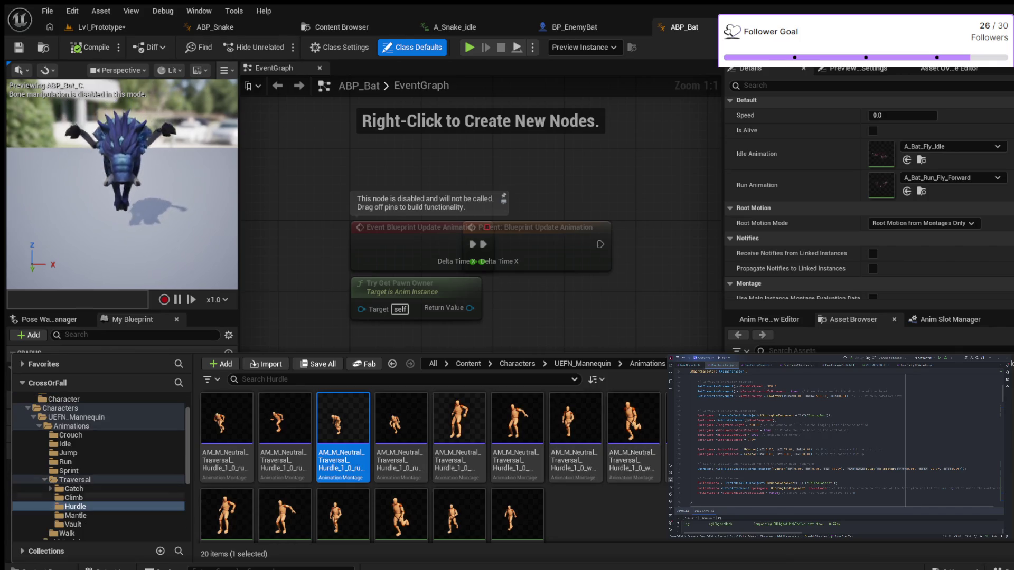
pyautogui.click(75, 516)
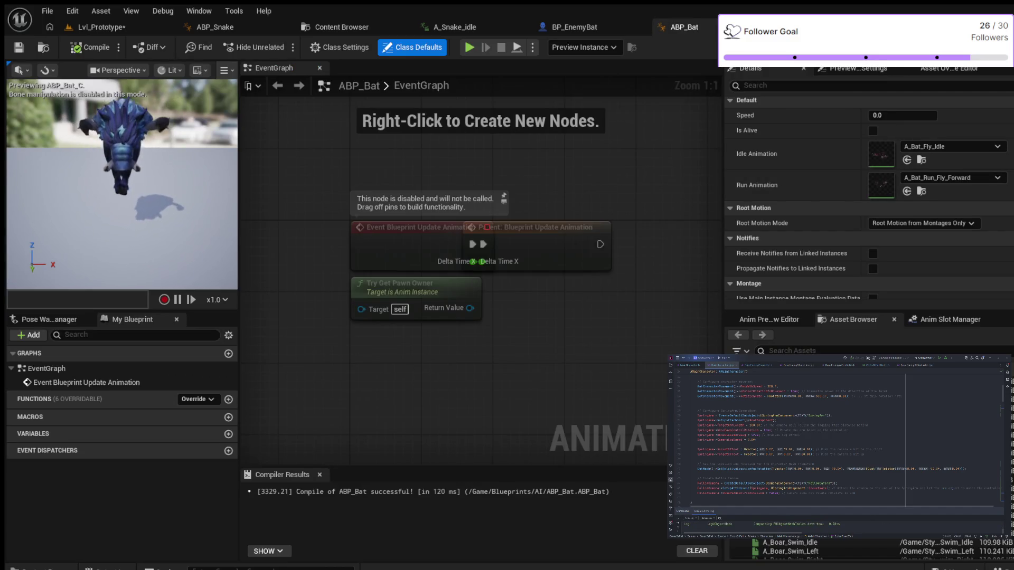
pyautogui.hotkey('ctrl', 'space')
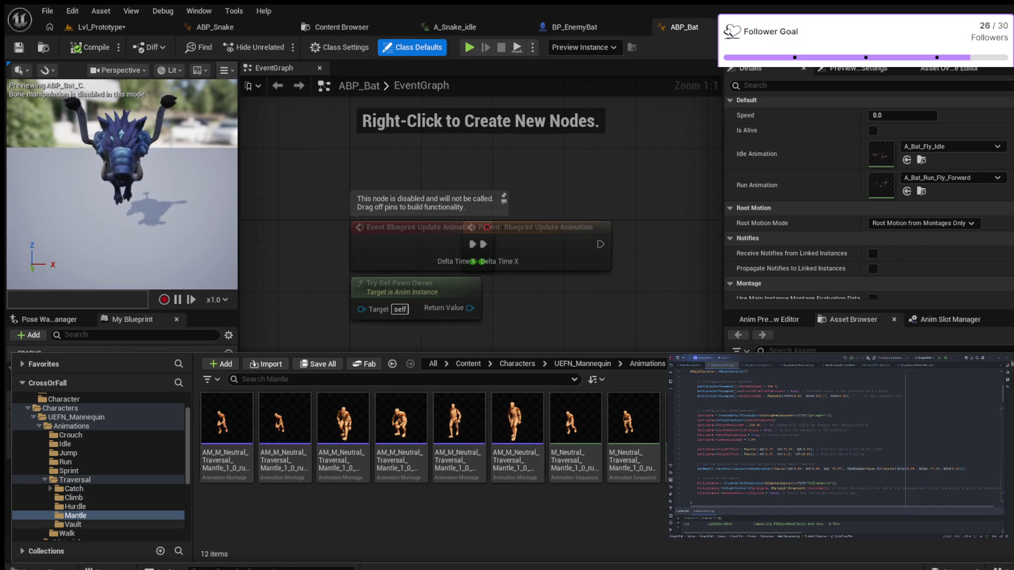
pyautogui.click(73, 524)
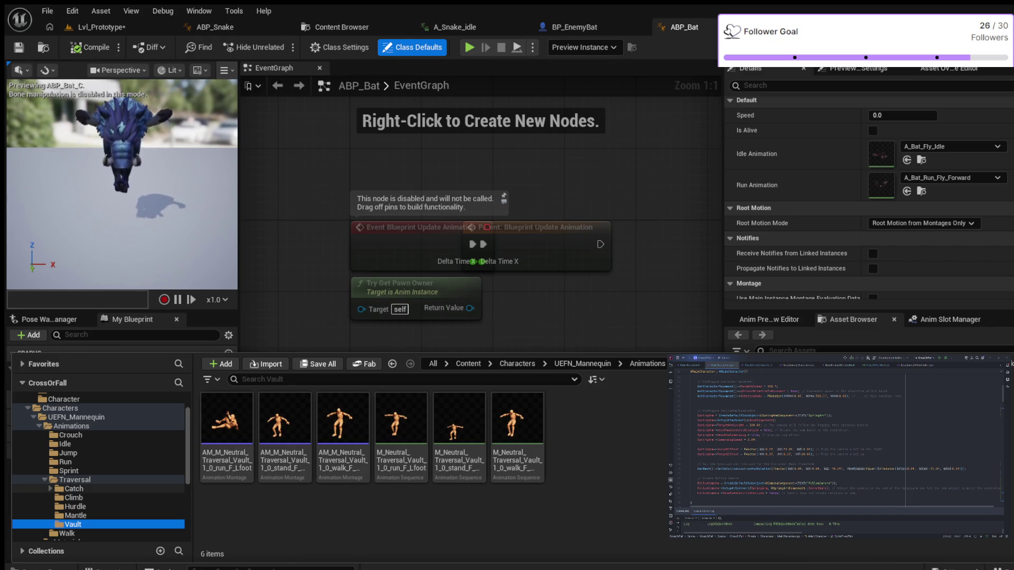
# Open the Cliff catch animation from the Traversal Catch folder to preview it
pyautogui.click(74, 488)
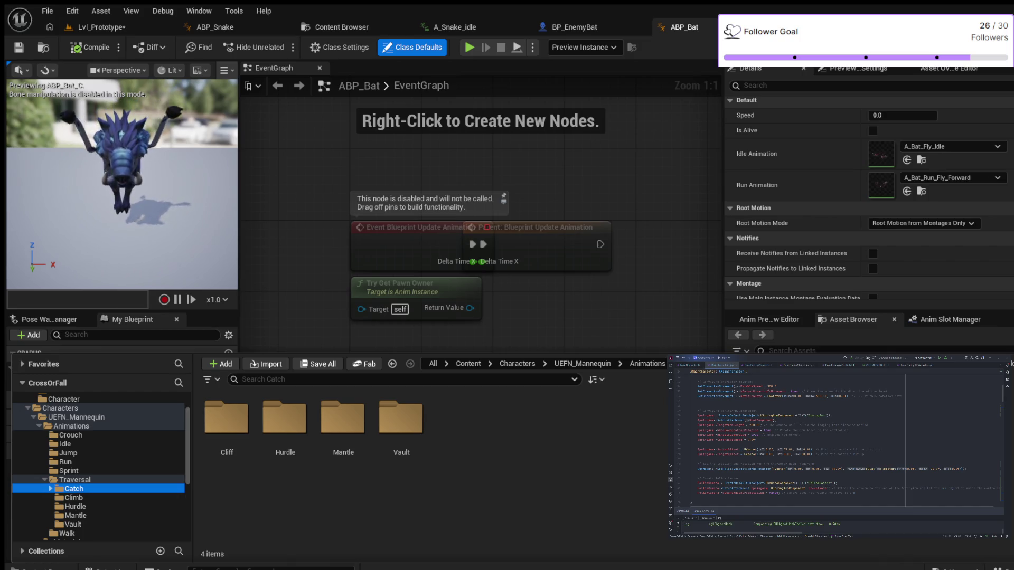
pyautogui.press('Right')
pyautogui.press('Down')
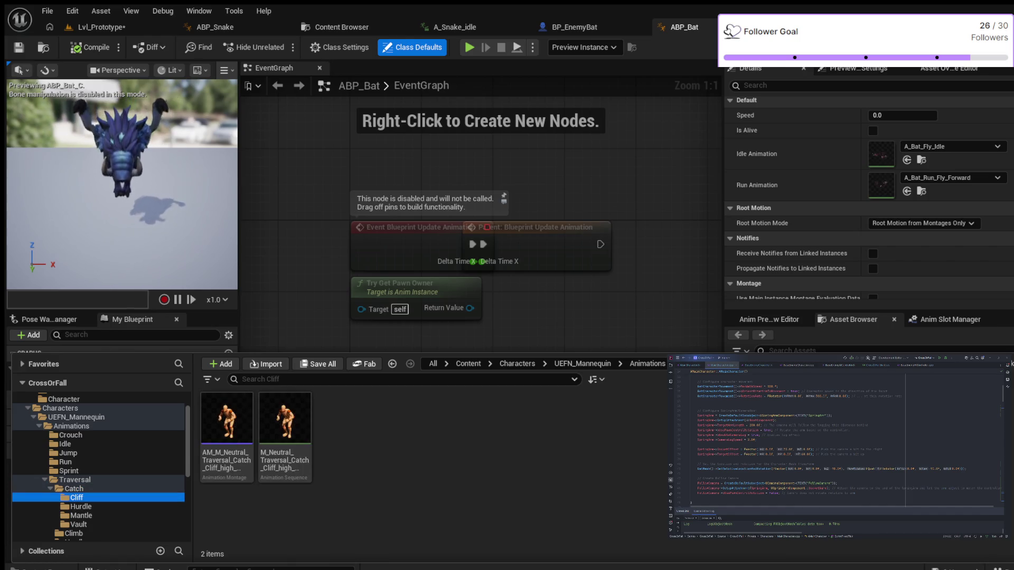
pyautogui.click(285, 422)
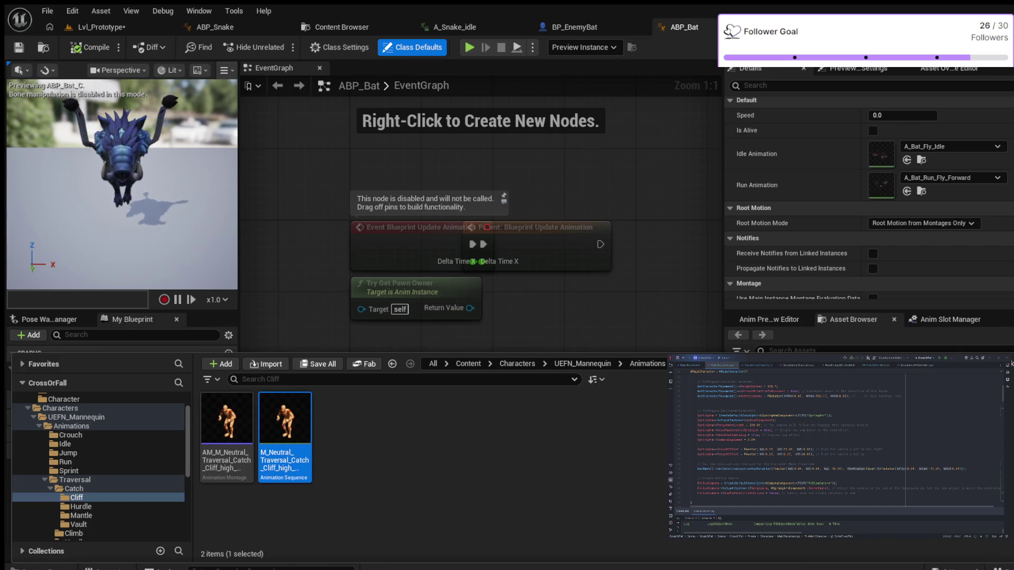
pyautogui.press('Return')
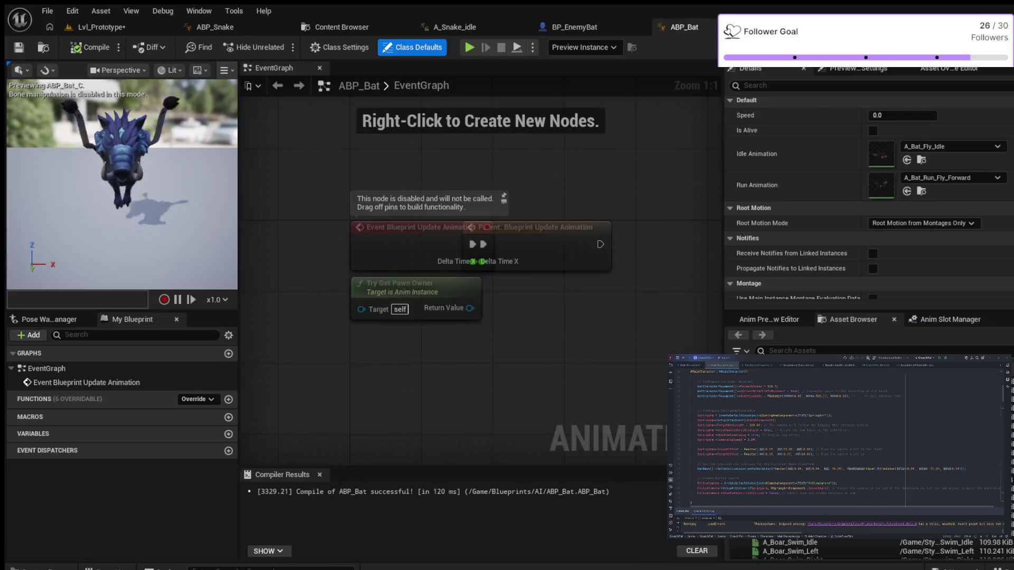
# Browse the 230 Run animations, then collapse Traversal and show the 224 Walk animations
pyautogui.hotkey('ctrl', 'space')
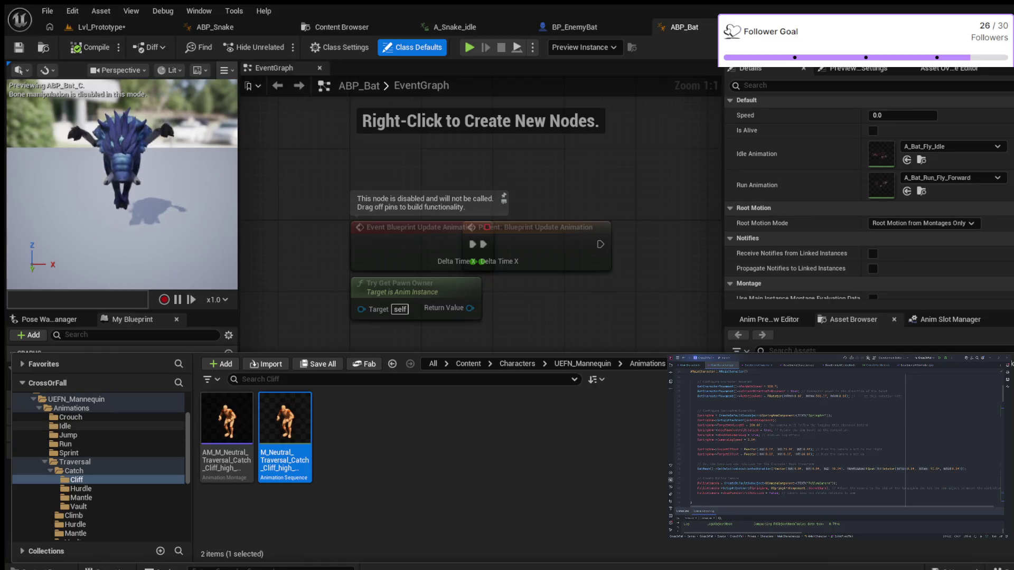
pyautogui.click(65, 444)
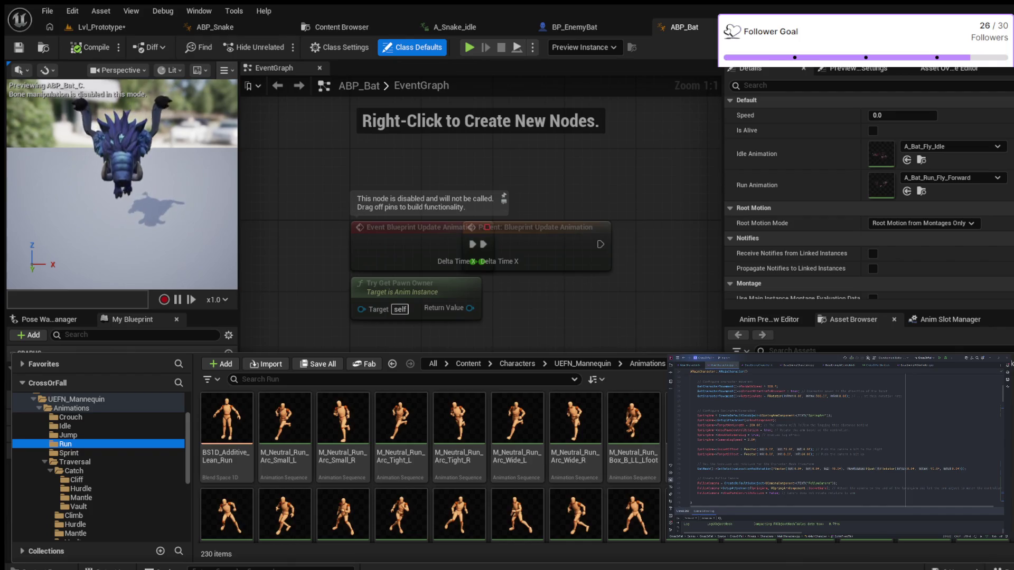
pyautogui.scroll(-2, 459, 439)
pyautogui.scroll(-1, 459, 439)
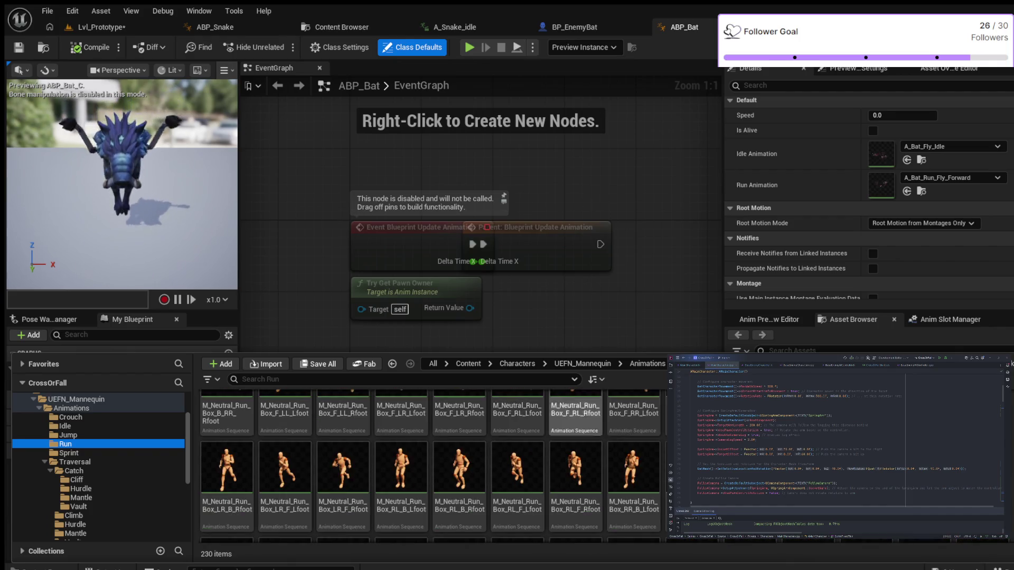
pyautogui.scroll(-2, 431, 464)
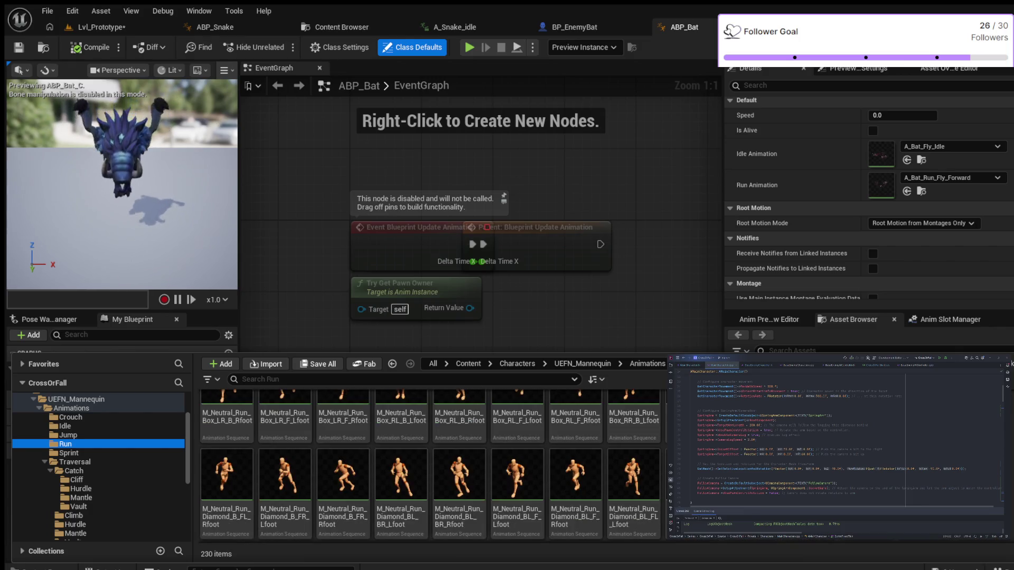
pyautogui.scroll(-2, 431, 465)
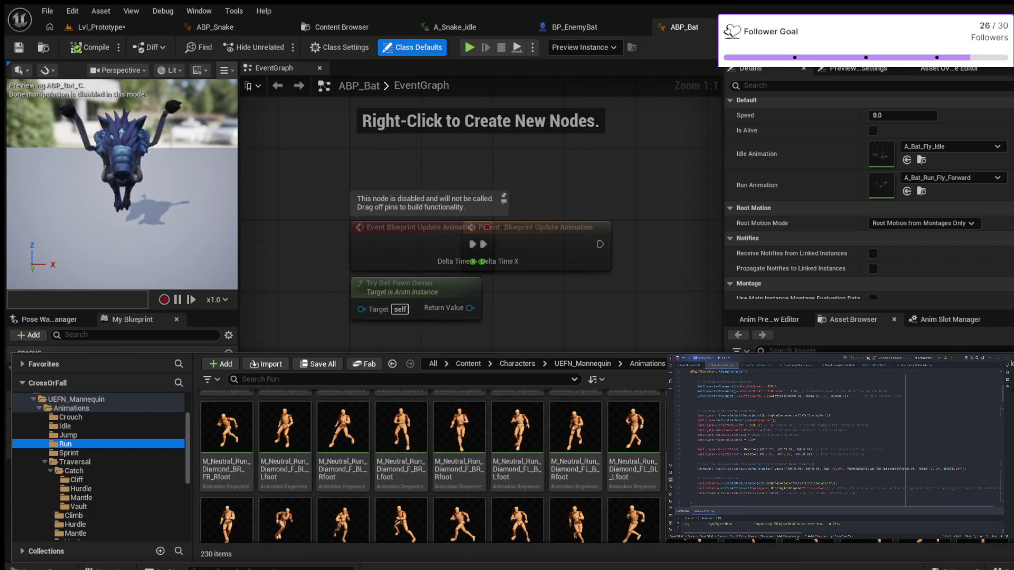
pyautogui.scroll(-3, 431, 465)
pyautogui.scroll(-3, 430, 465)
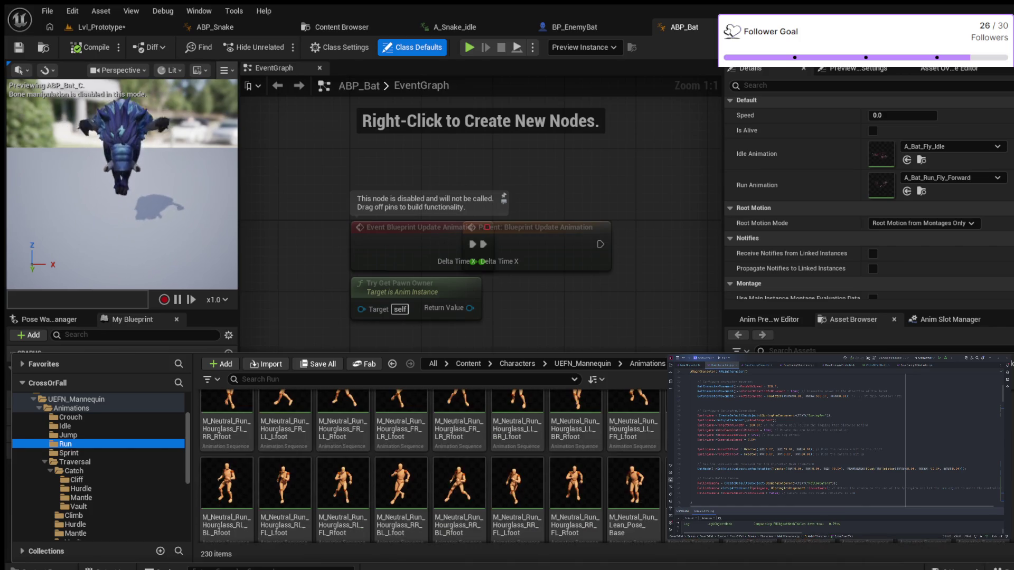
pyautogui.scroll(-5, 430, 465)
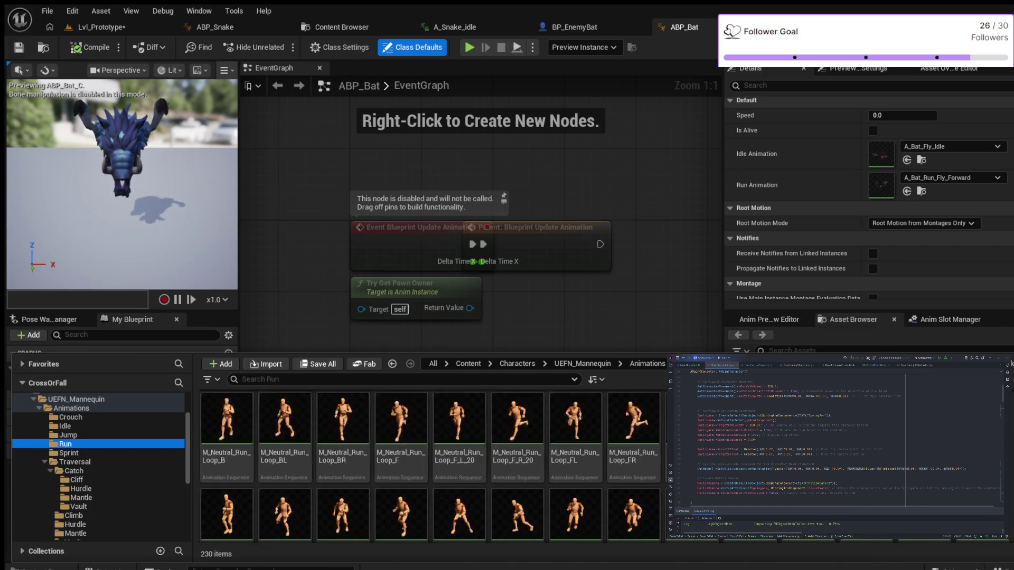
pyautogui.scroll(-2, 430, 464)
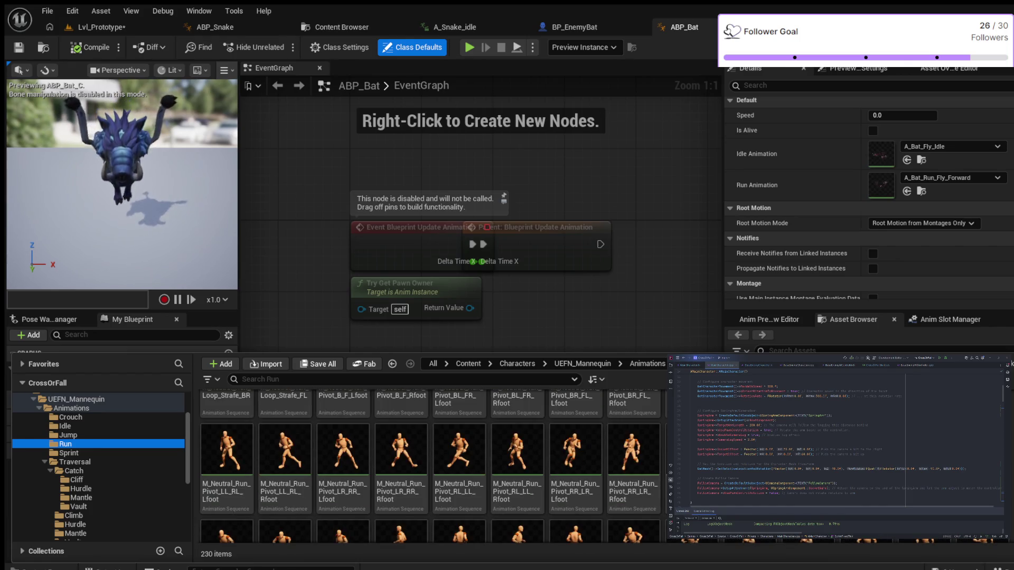
pyautogui.scroll(-4, 430, 464)
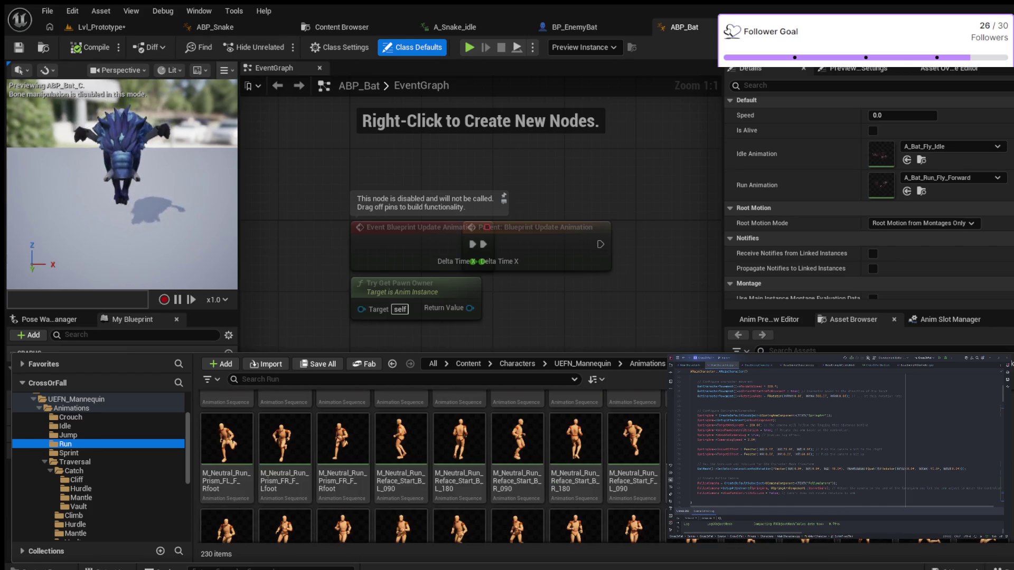
pyautogui.scroll(-1, 430, 465)
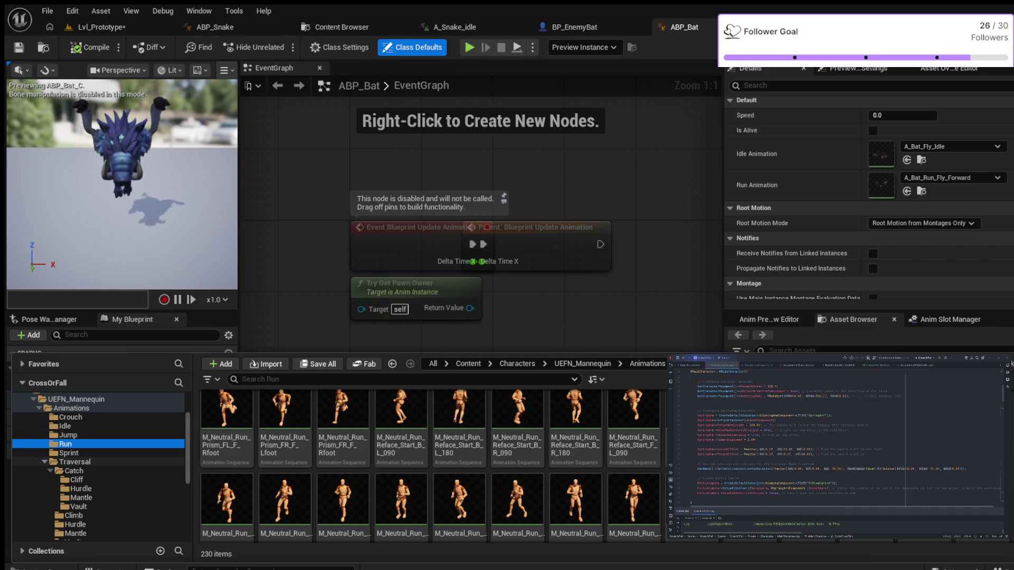
pyautogui.click(44, 462)
pyautogui.click(67, 470)
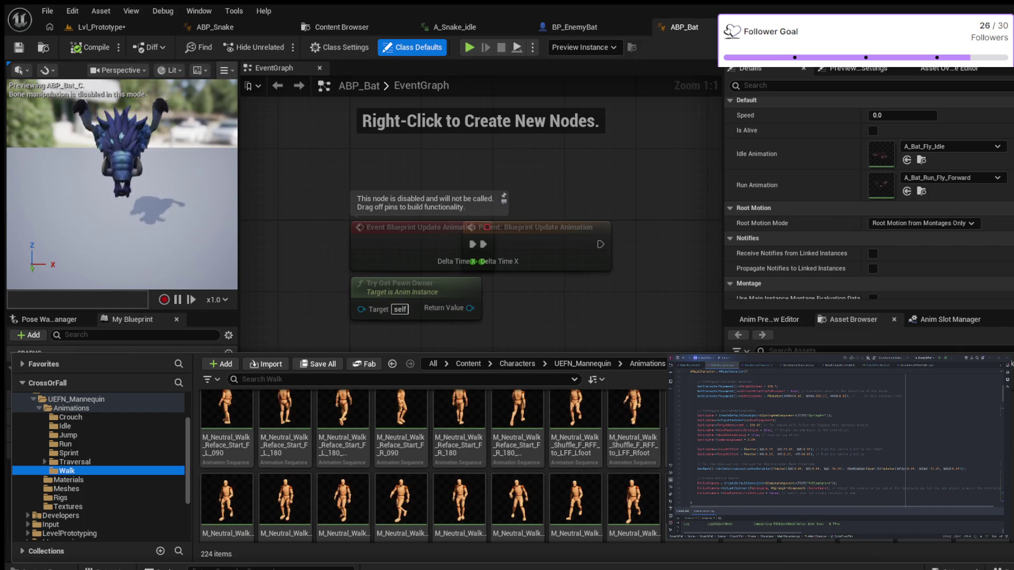
pyautogui.moveTo(528, 352); pyautogui.dragTo(528, 278)
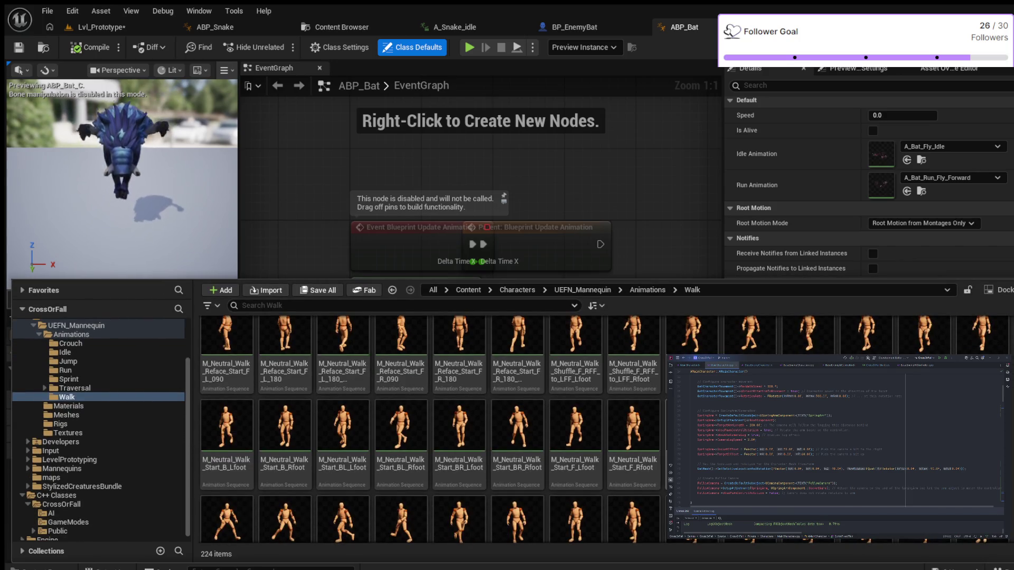
pyautogui.scroll(-1, 866, 333)
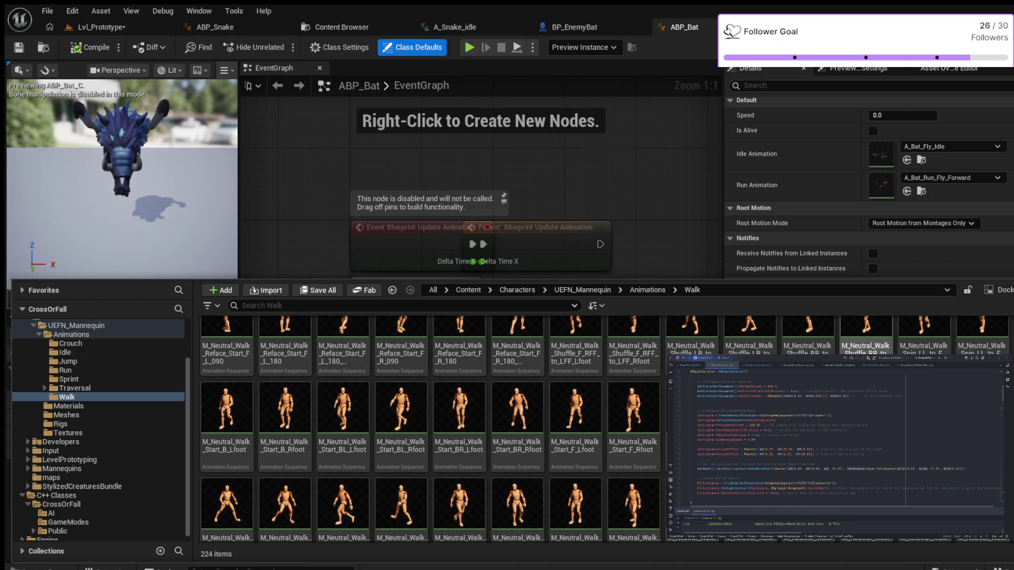
pyautogui.scroll(-1, 866, 332)
pyautogui.scroll(-5, 835, 338)
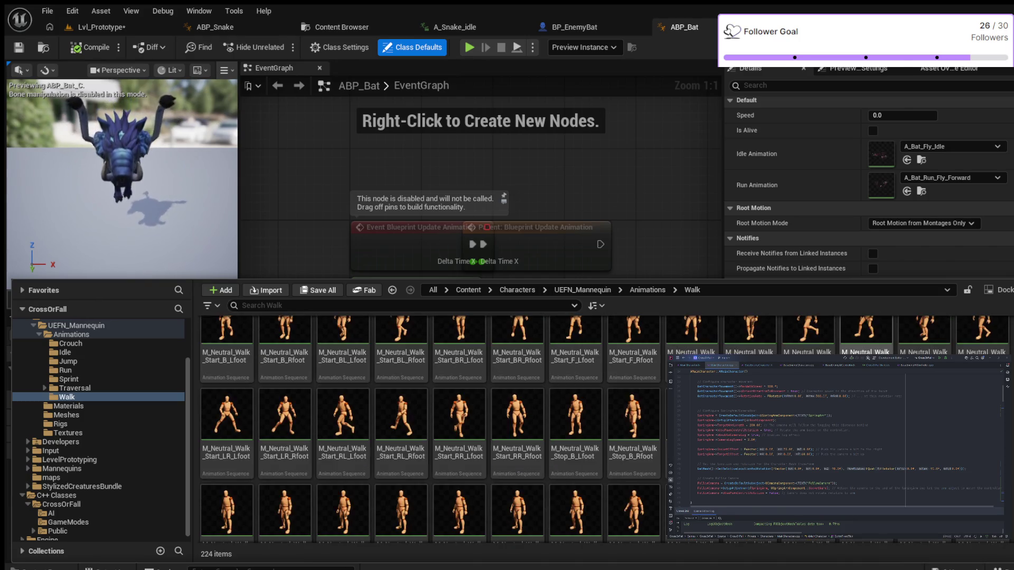
pyautogui.scroll(-3, 430, 422)
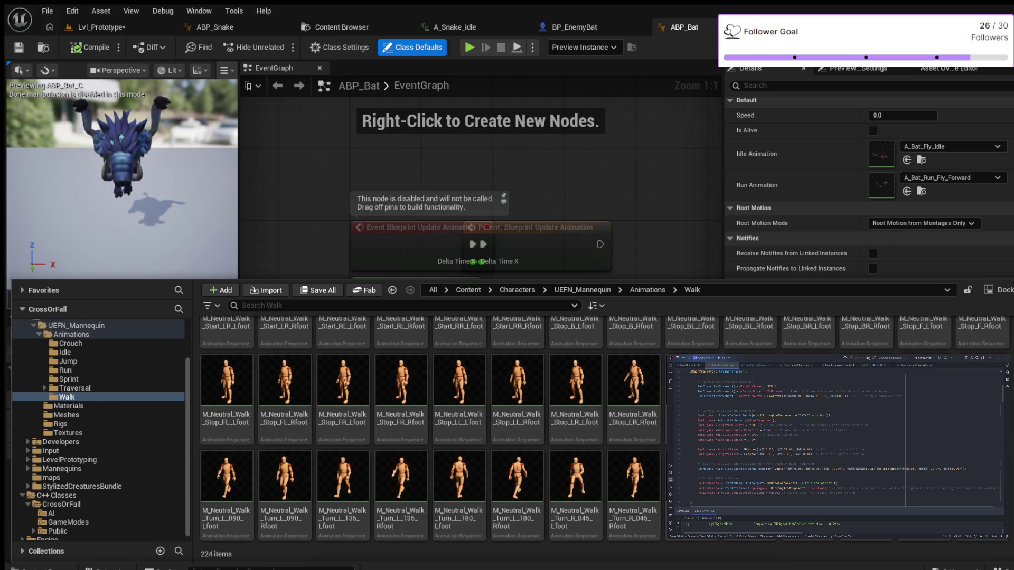
pyautogui.scroll(1, 431, 423)
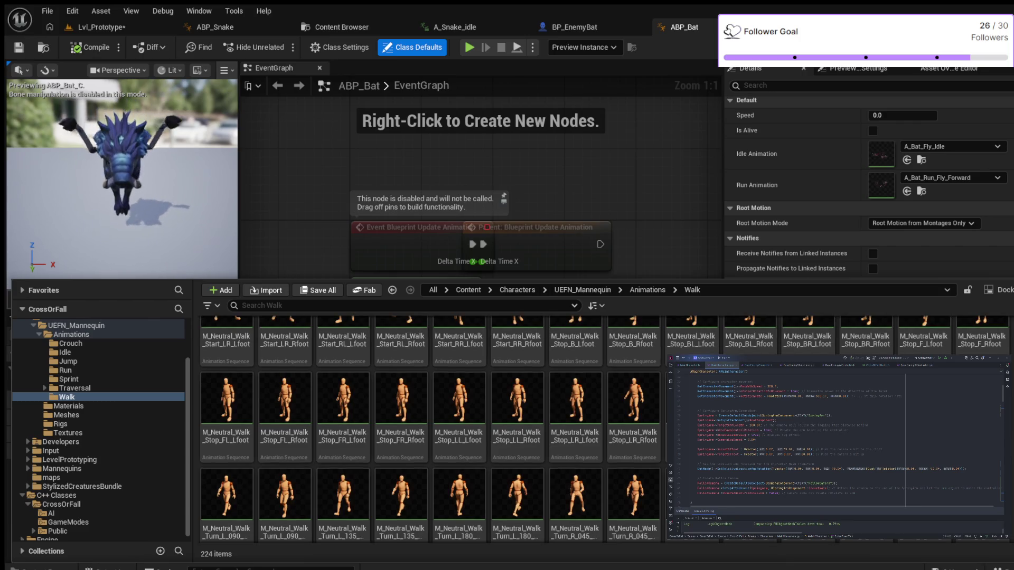
pyautogui.scroll(3, 430, 422)
pyautogui.scroll(2, 430, 423)
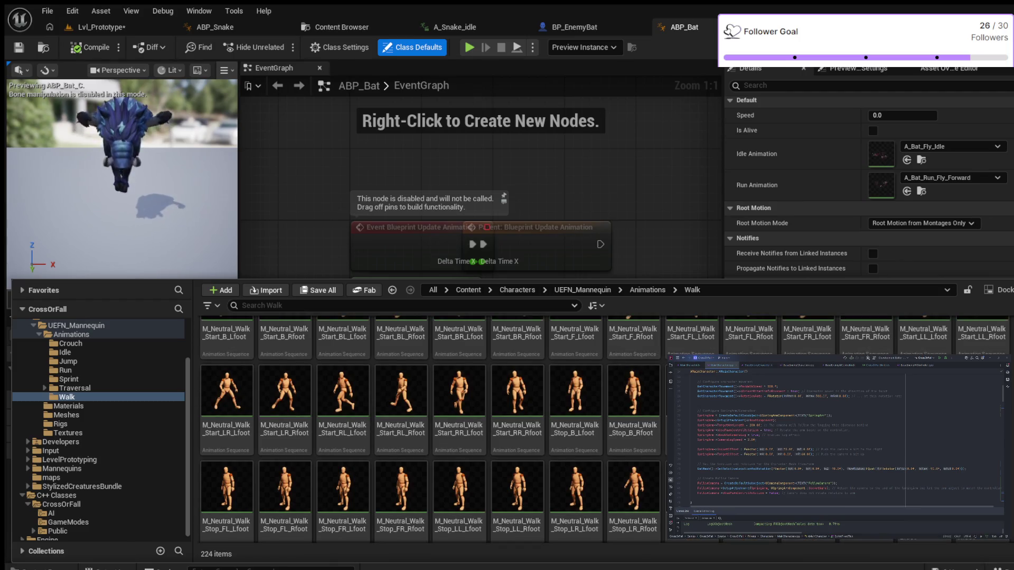
pyautogui.scroll(2, 430, 423)
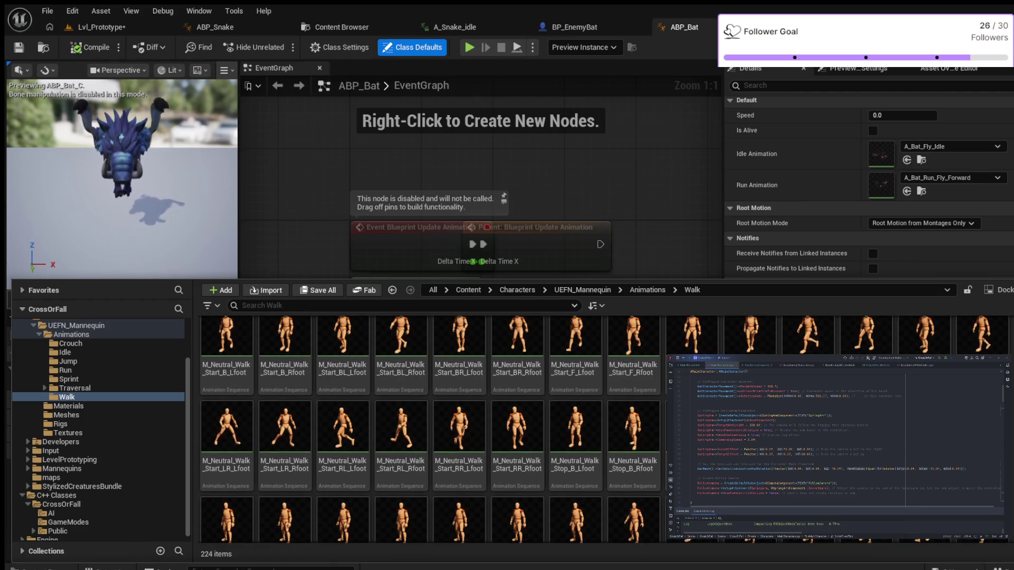
pyautogui.scroll(2, 430, 422)
pyautogui.scroll(1, 431, 423)
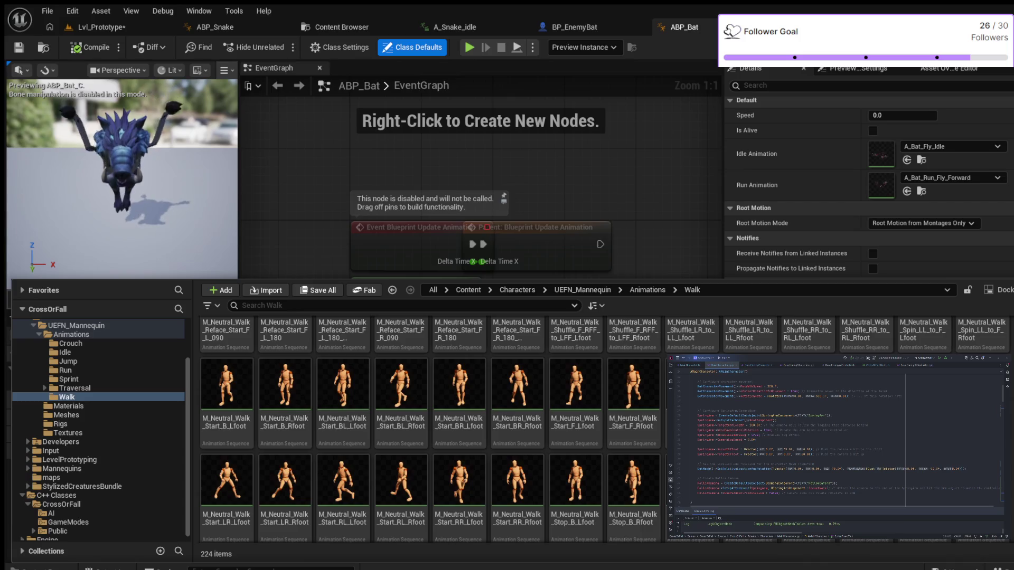
pyautogui.scroll(4, 430, 422)
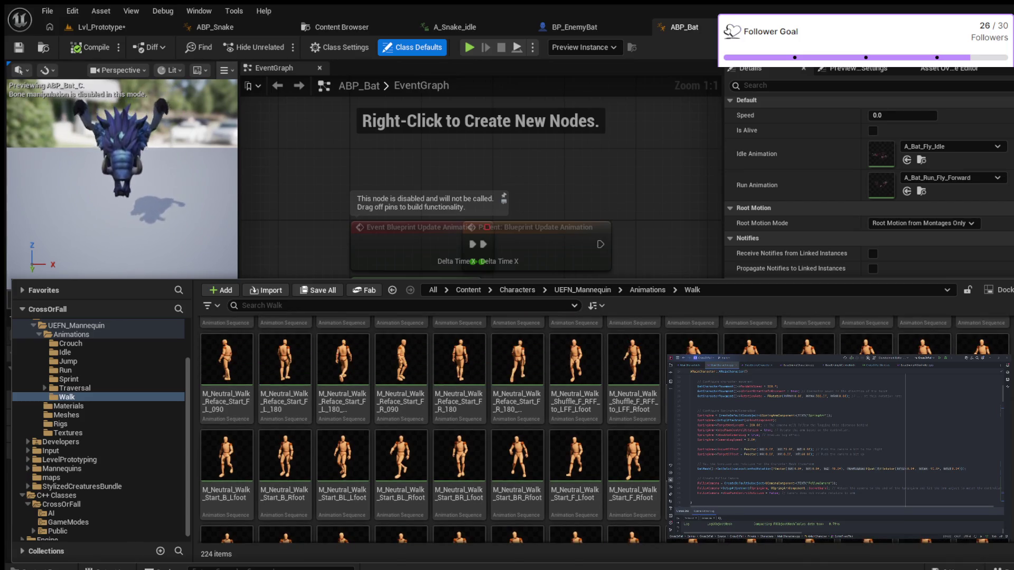
pyautogui.scroll(1, 430, 422)
pyautogui.scroll(3, 430, 422)
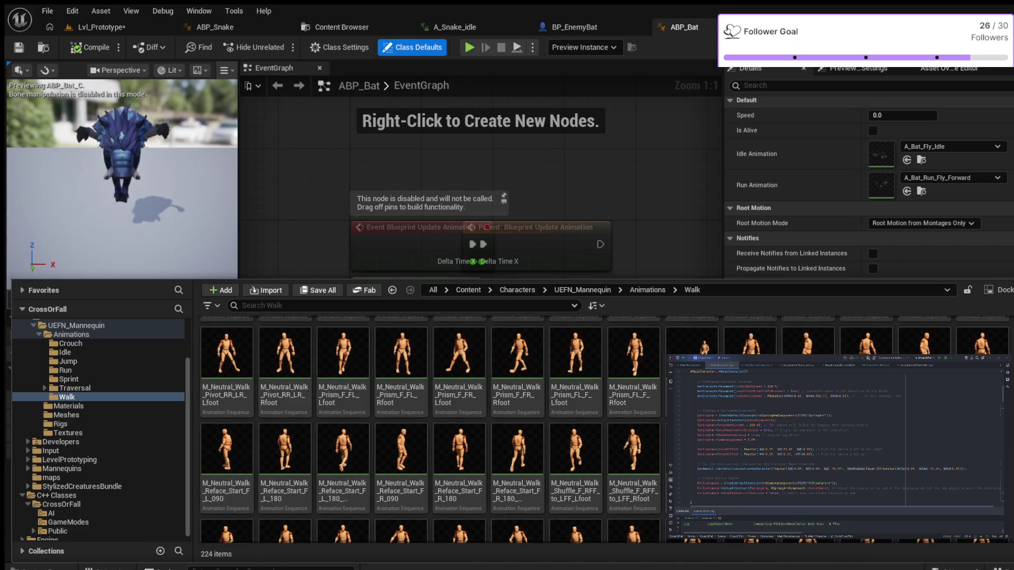
pyautogui.scroll(4, 431, 422)
pyautogui.scroll(1, 430, 423)
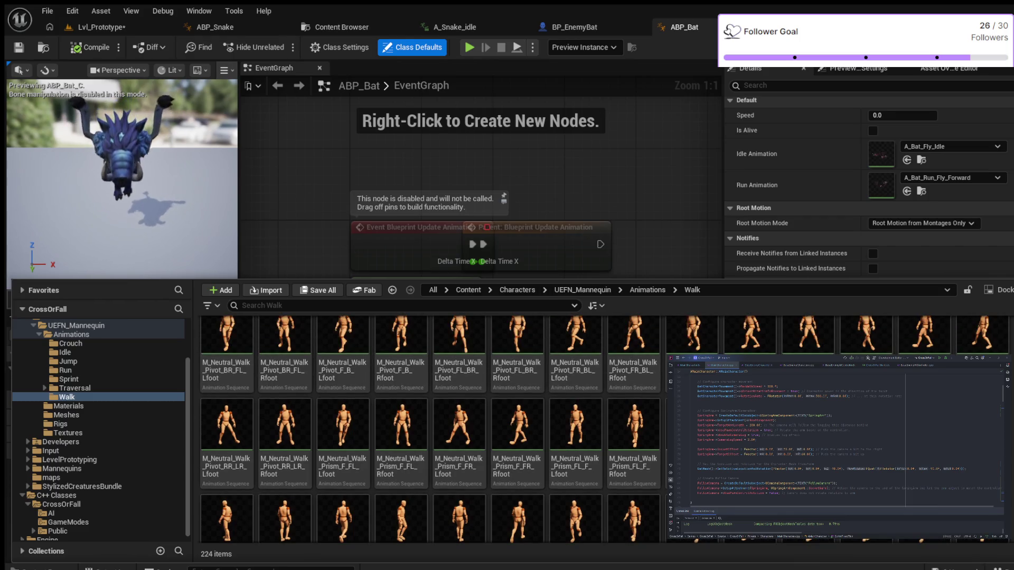
pyautogui.scroll(5, 431, 422)
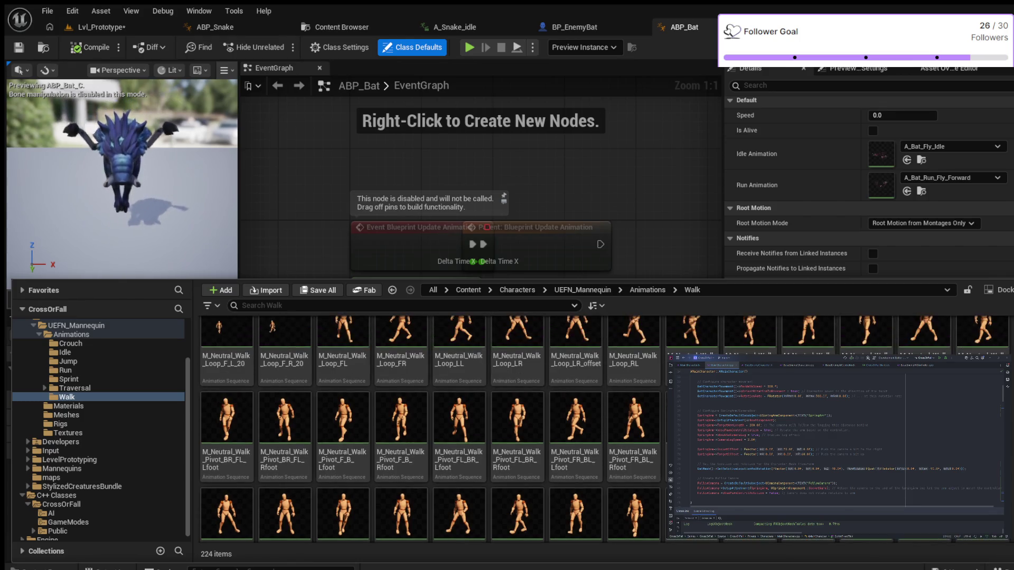
pyautogui.scroll(3, 430, 423)
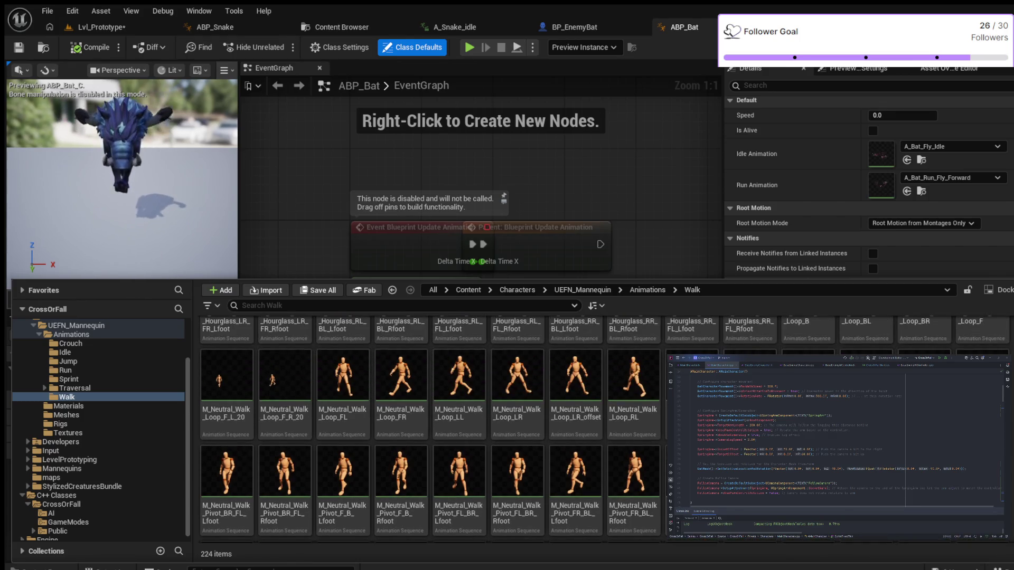
pyautogui.scroll(5, 431, 422)
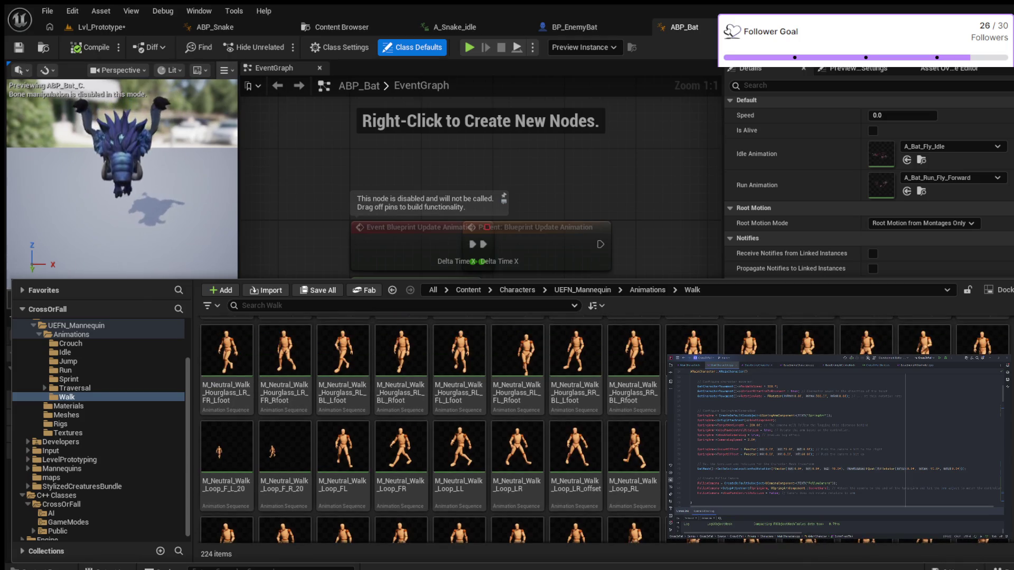
pyautogui.scroll(3, 430, 422)
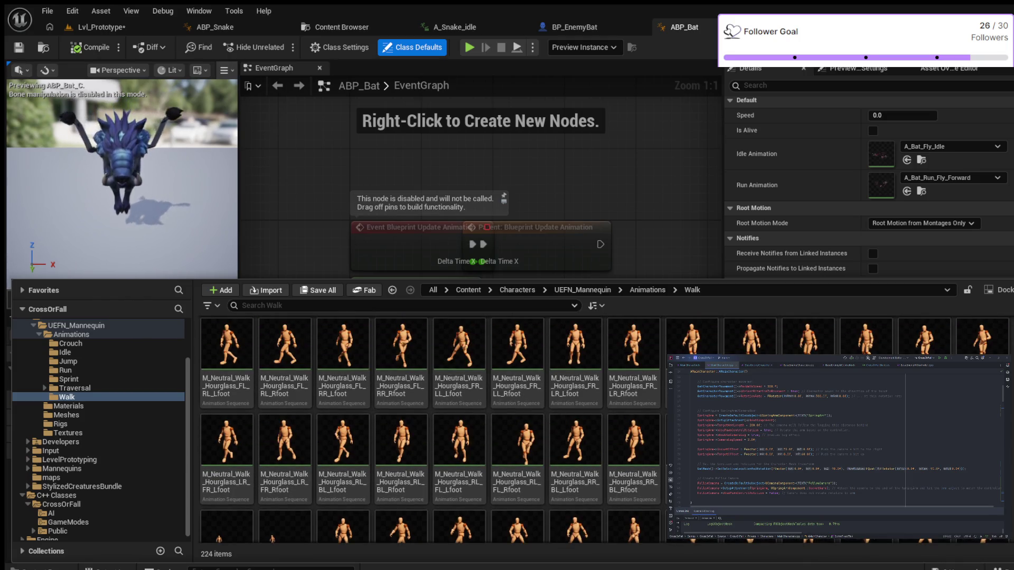
pyautogui.scroll(5, 431, 422)
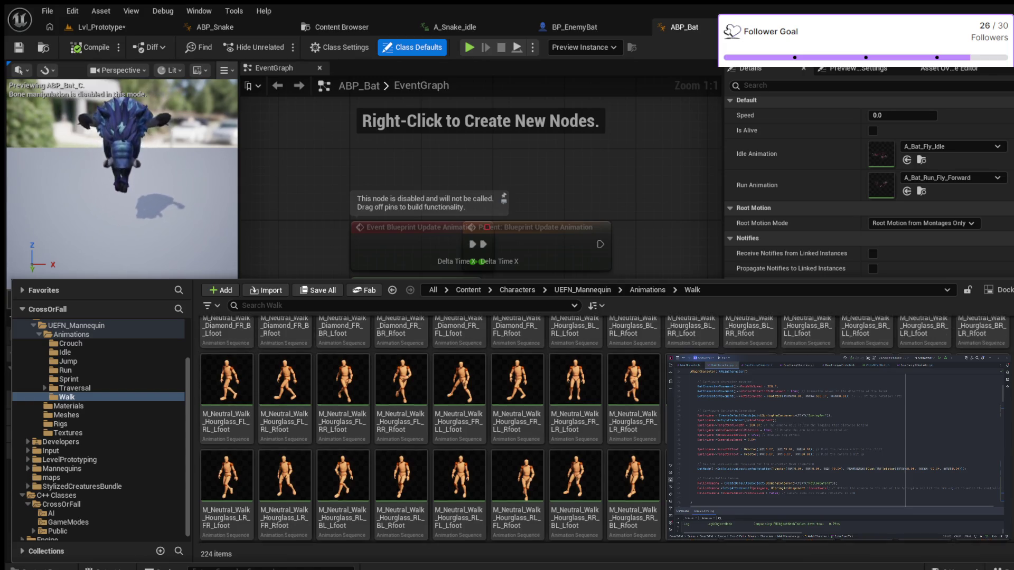
pyautogui.scroll(5, 430, 422)
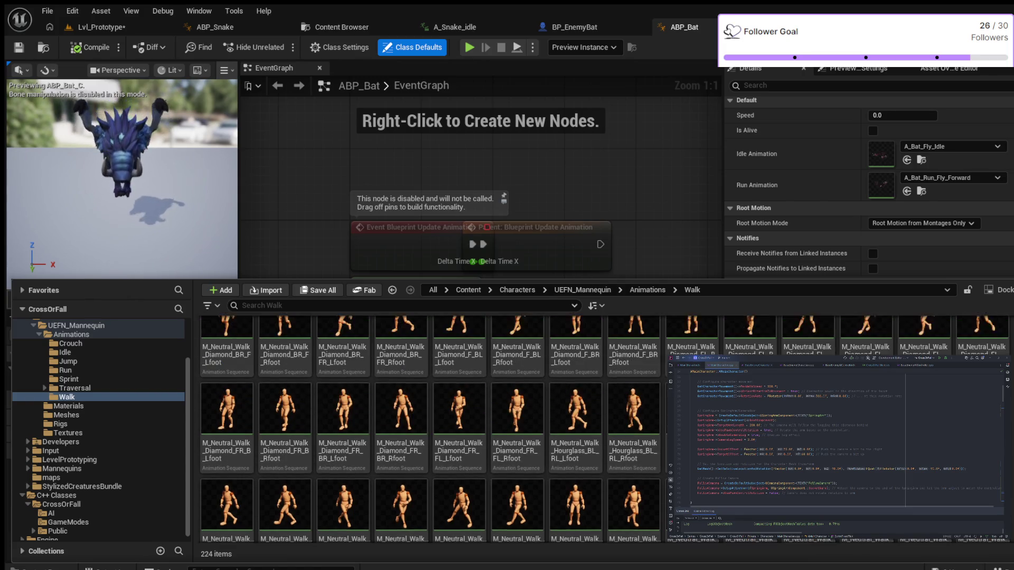
pyautogui.scroll(2, 430, 422)
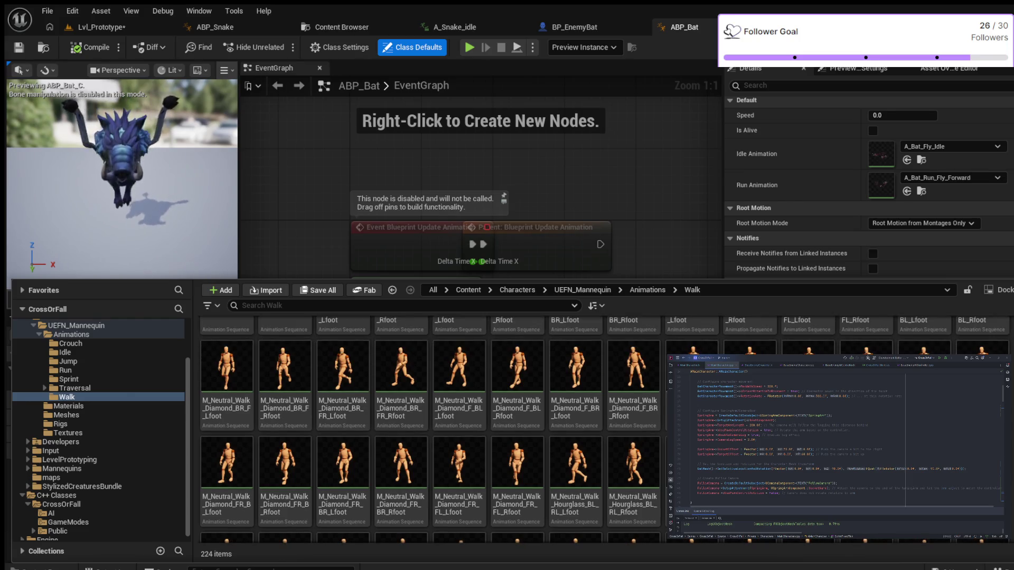
pyautogui.scroll(5, 430, 423)
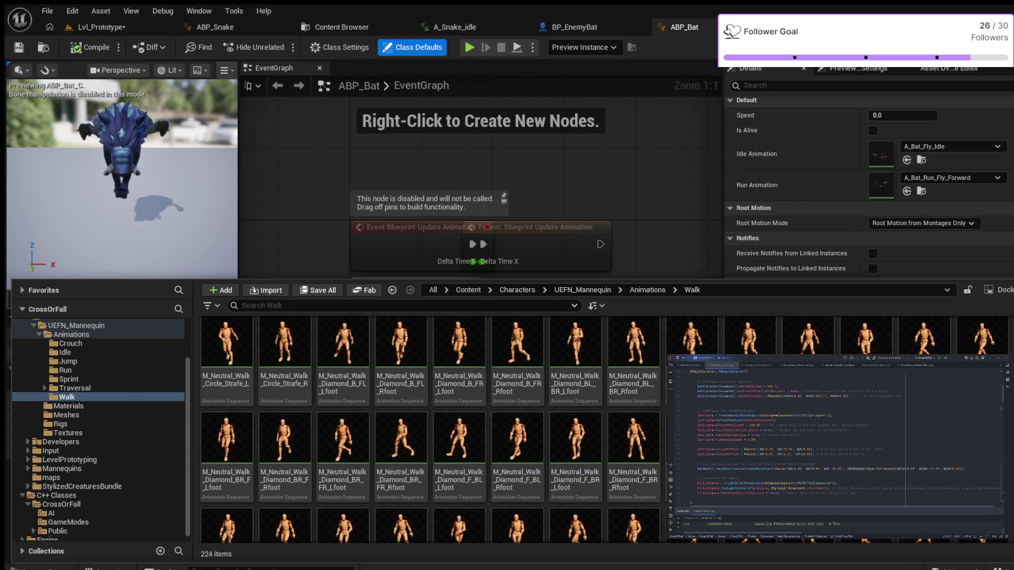
pyautogui.scroll(5, 431, 423)
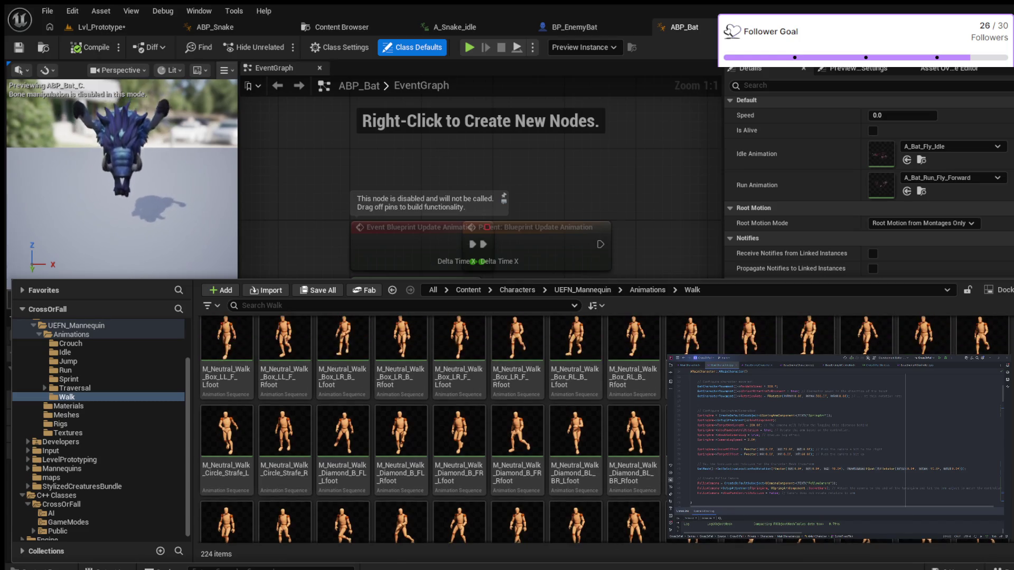
pyautogui.scroll(3, 430, 422)
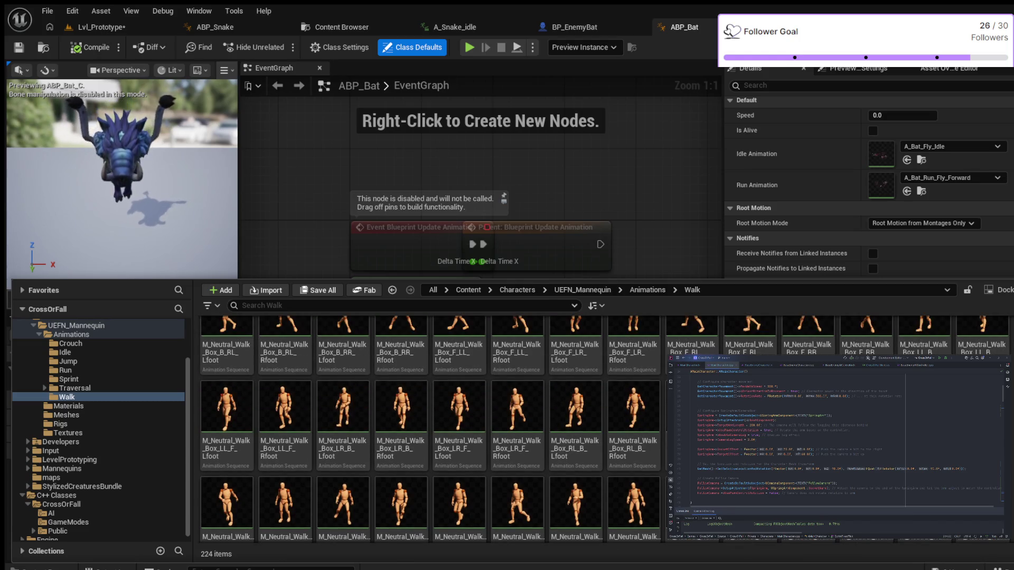
pyautogui.scroll(7, 430, 423)
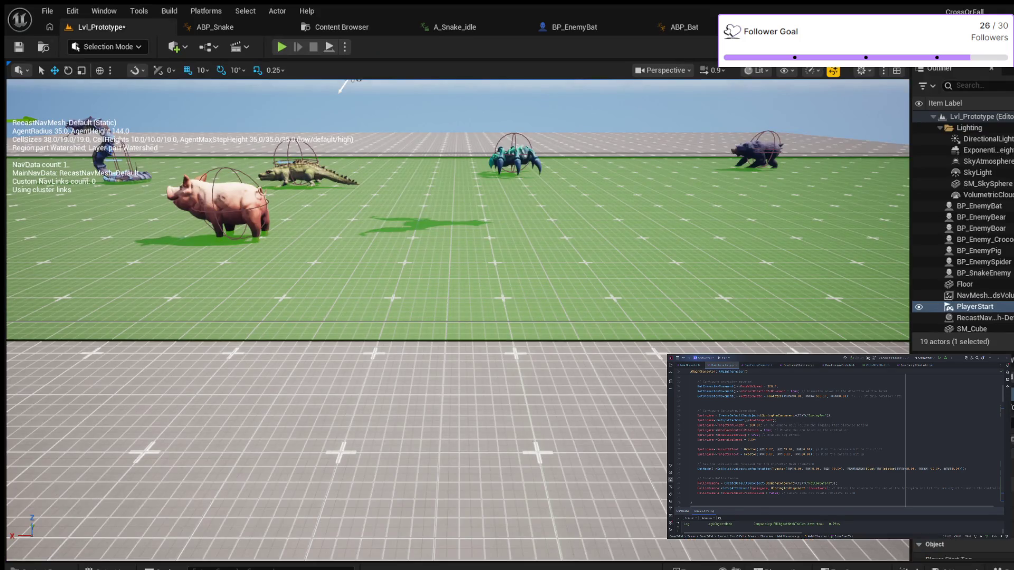
# Save the Lvl_Prototype level with Ctrl+S
pyautogui.hotkey('ctrl', 's')
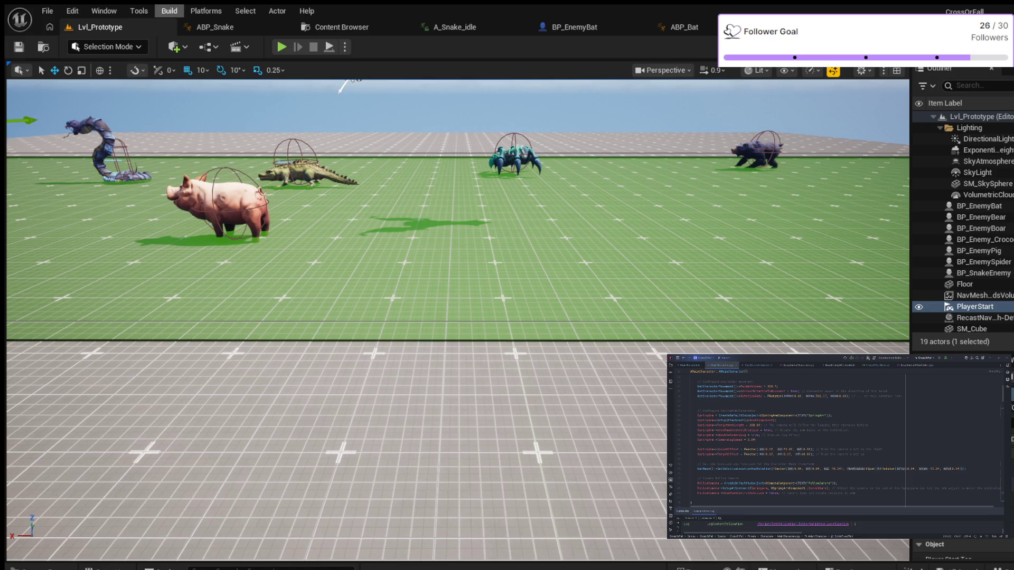
# Toggle the navigation mesh debug display with P
pyautogui.press('p')
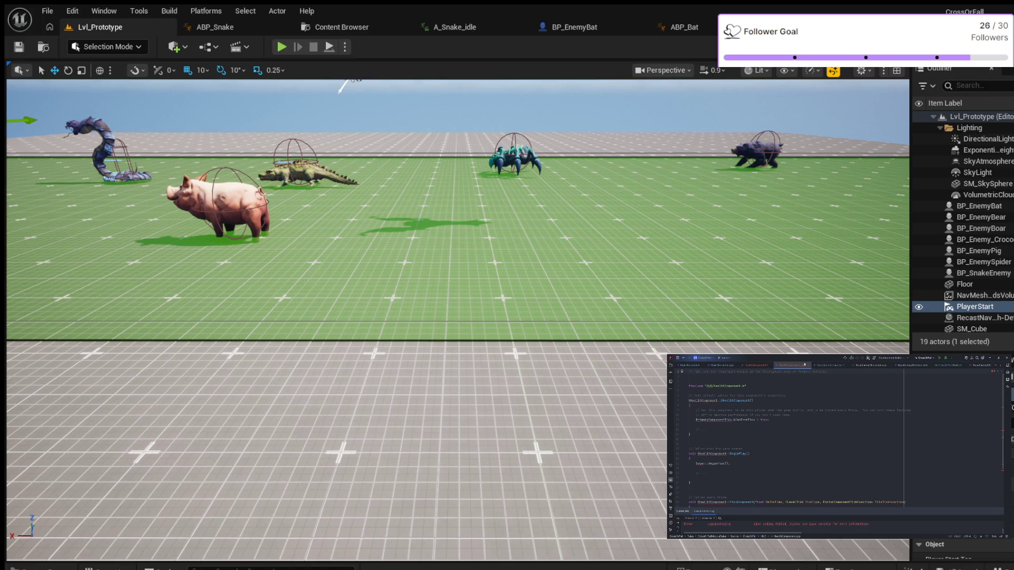
# Show the project file tree in Rider's Solution Explorer
pyautogui.click(671, 366)
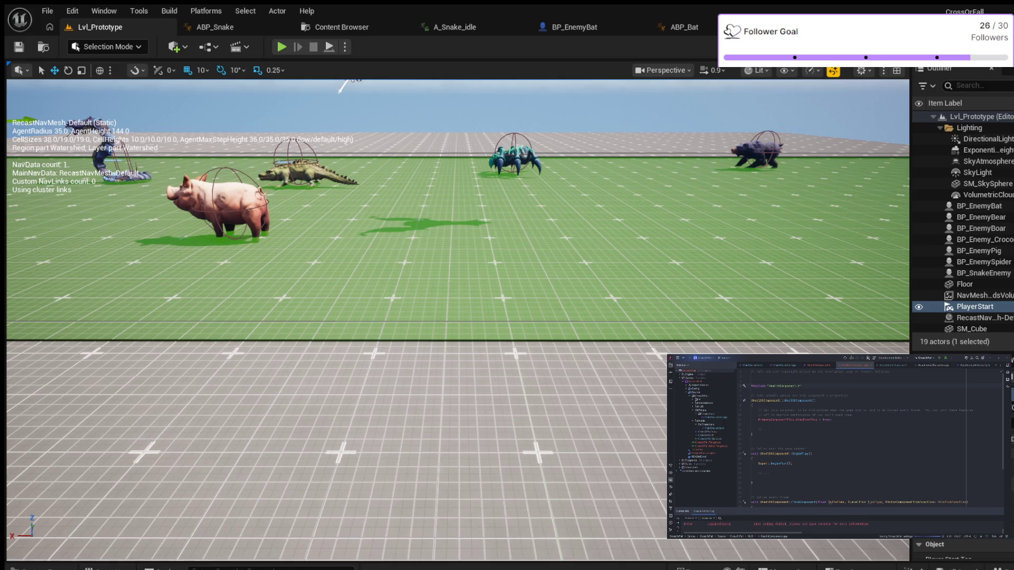
# Recompile the follow component C++ code with Live Coding (Ctrl+Alt+F11)
pyautogui.hotkey('ctrl', 'alt', 'F11')
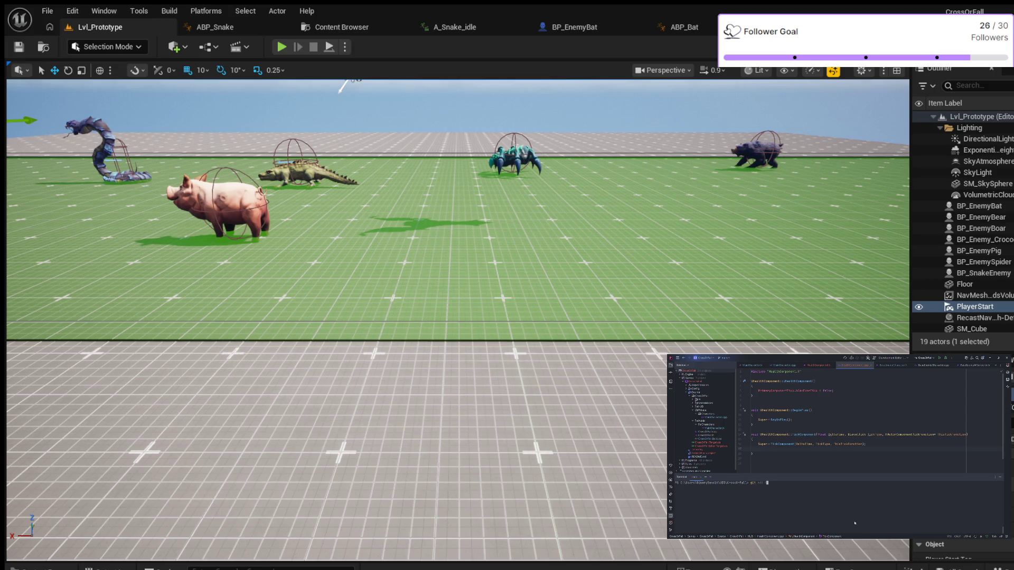
# Stage .\Source\CrossOrFall\ with git add, then make the terminal panel shorter
pyautogui.write('.\\Source\\')
pyautogui.press('Tab')
pyautogui.press('Return')
pyautogui.press('Return')
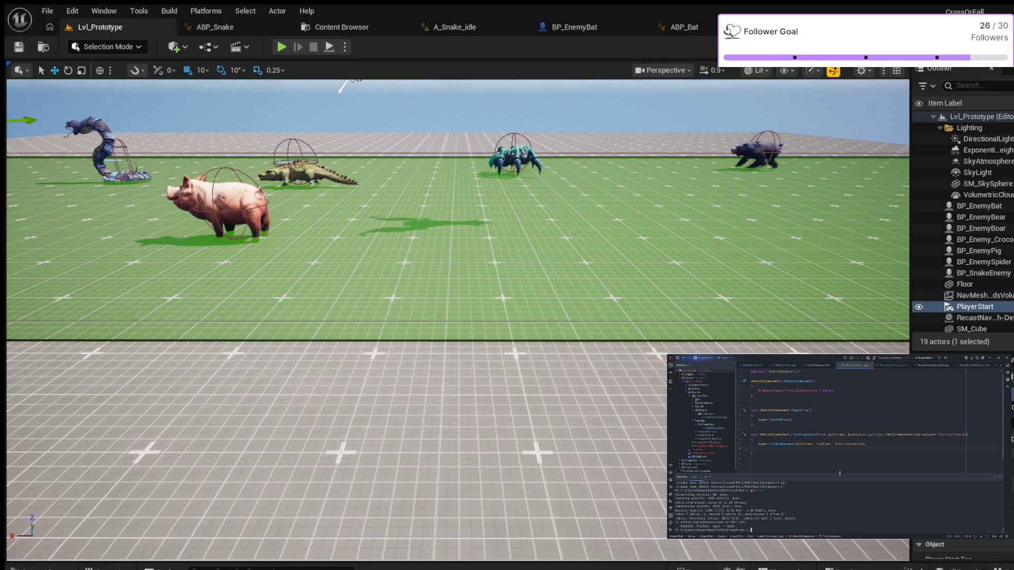
pyautogui.moveTo(840, 473); pyautogui.dragTo(858, 510)
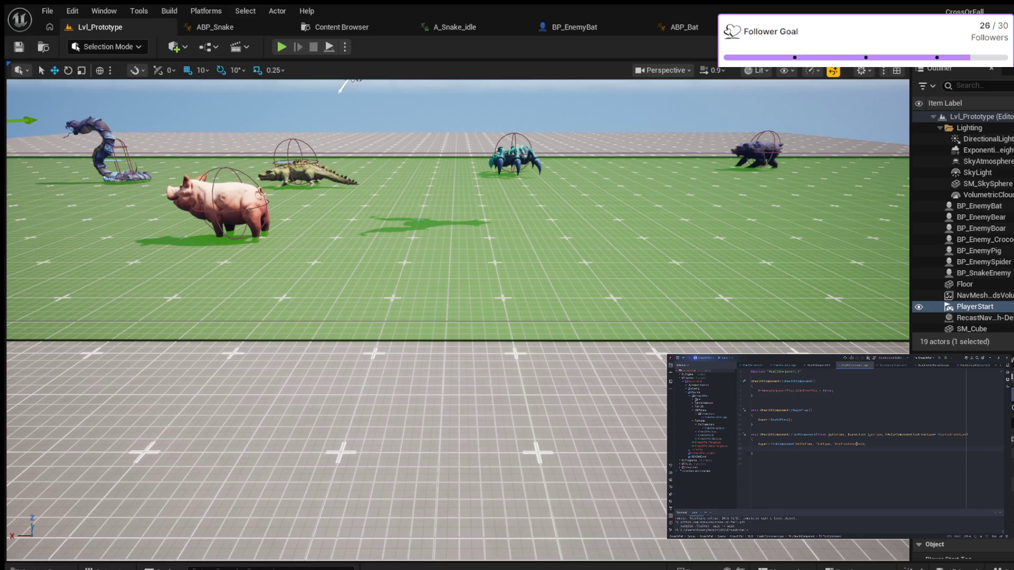
# Open HealthComponent.h and expand its folded block into three #include lines
pyautogui.click(818, 365)
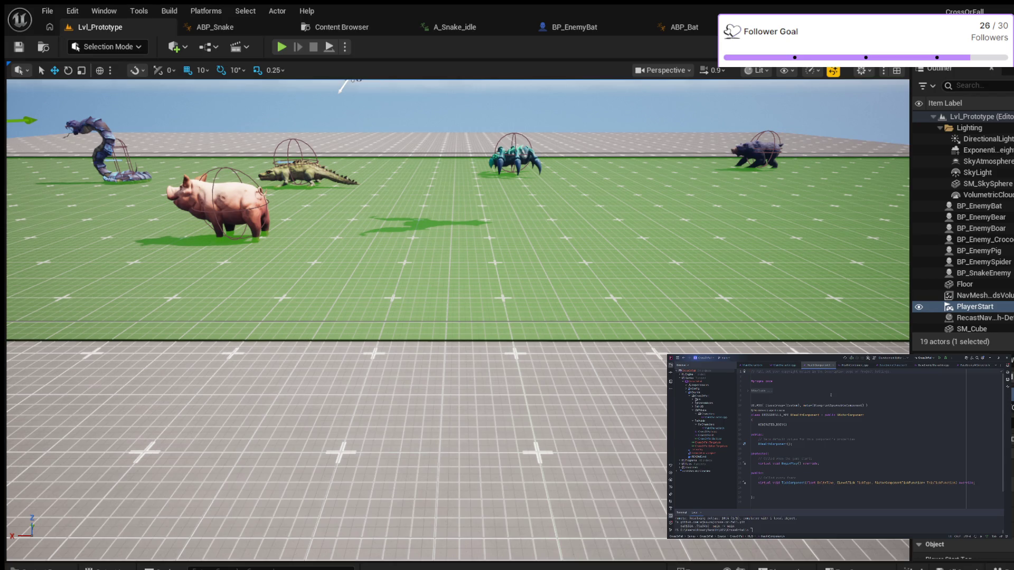
pyautogui.scroll(-1, 831, 395)
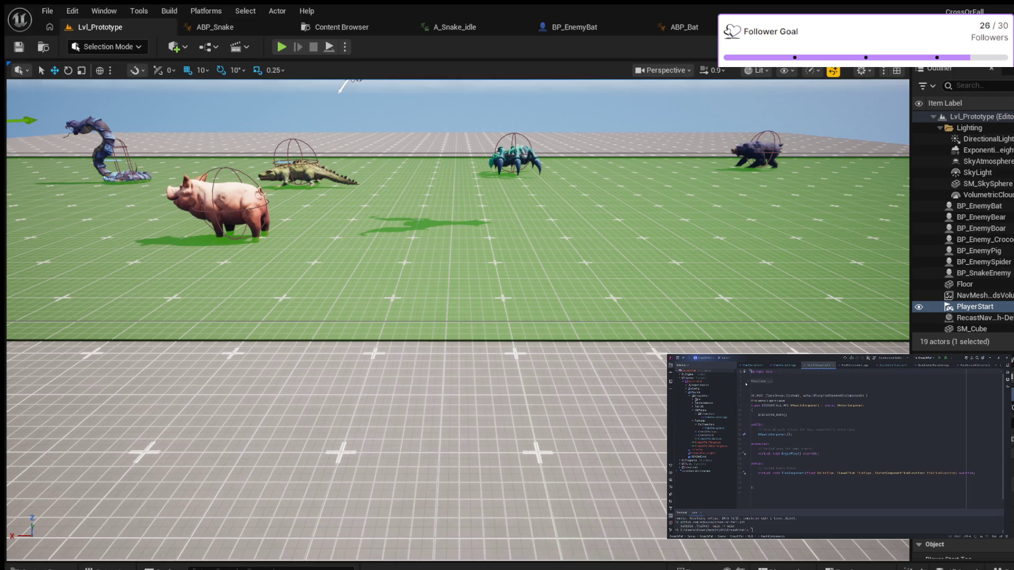
pyautogui.click(747, 383)
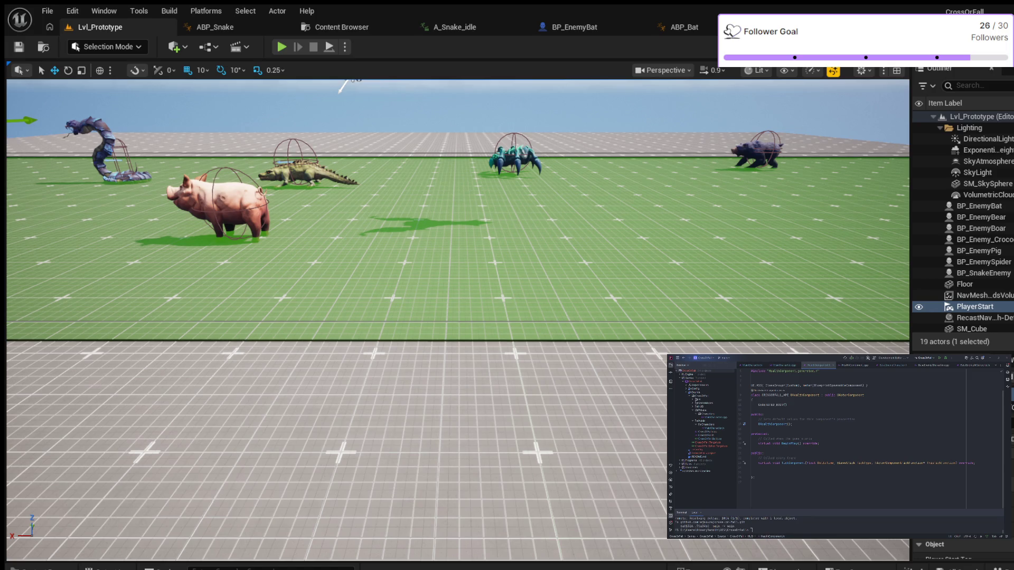
pyautogui.click(765, 414)
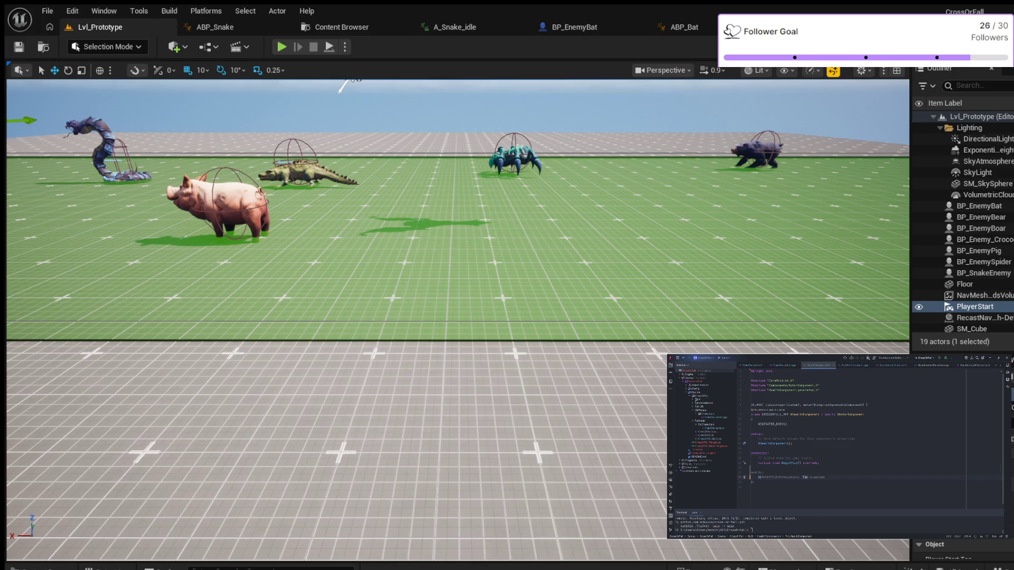
# Add a (BlueprintCallable) specifier and a 'float ;' declaration under public: in HealthComponent.h
pyautogui.write('(')
pyautogui.write('BlueprintCallable')
pyautogui.write(')')
pyautogui.press('Return')
pyautogui.write('float ')
pyautogui.write(';')
pyautogui.click(827, 479)
pyautogui.click(821, 458)
# Rename the Health name using 'Default' and generate GetHealth() in HealthComponent.cpp with an opened body
pyautogui.hotkey('ctrl', 'r')
pyautogui.hotkey('ctrl', 'r')
pyautogui.write('Default')
pyautogui.hotkey('alt', 'Return')
pyautogui.press('Return')
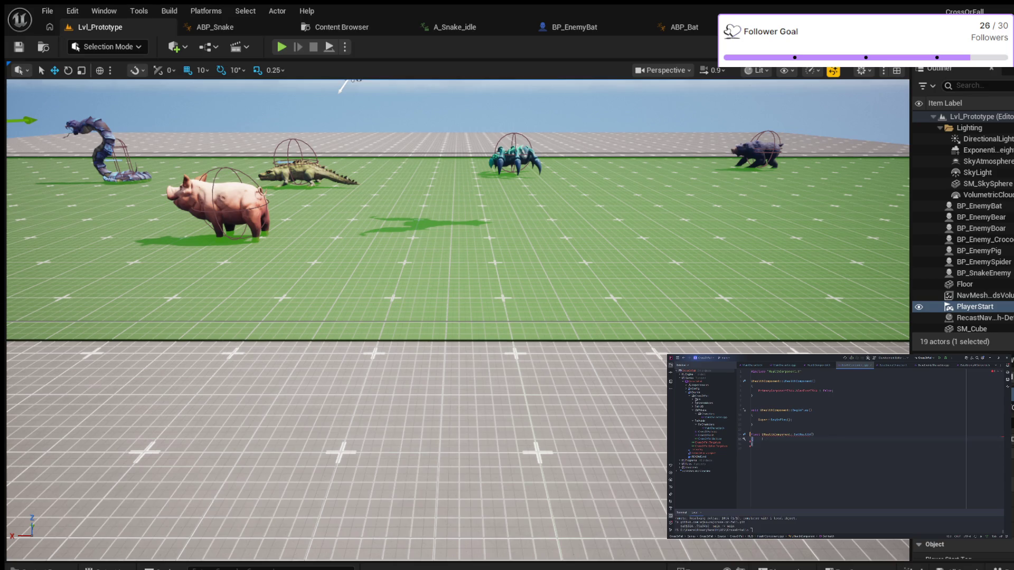
pyautogui.press('Return')
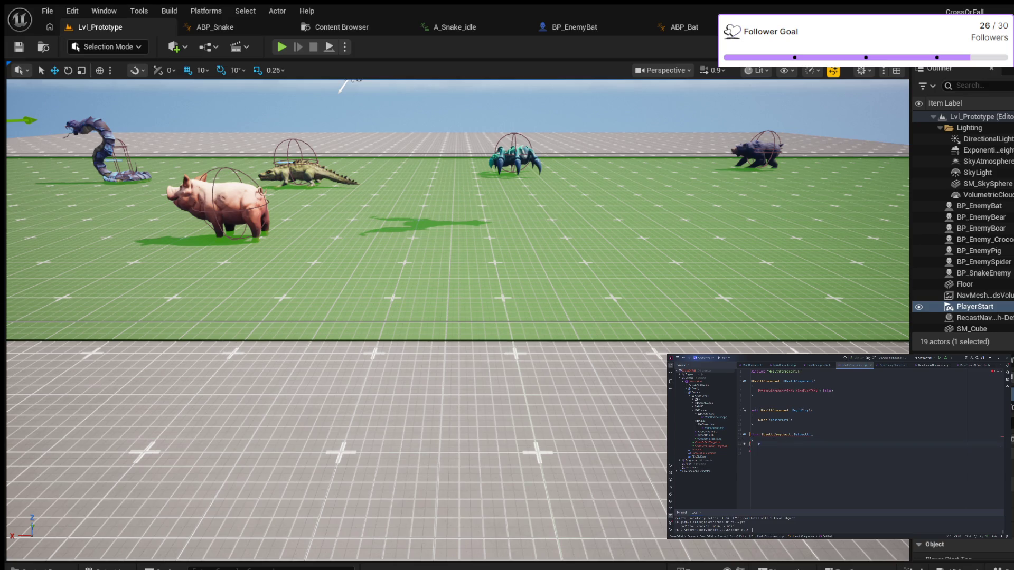
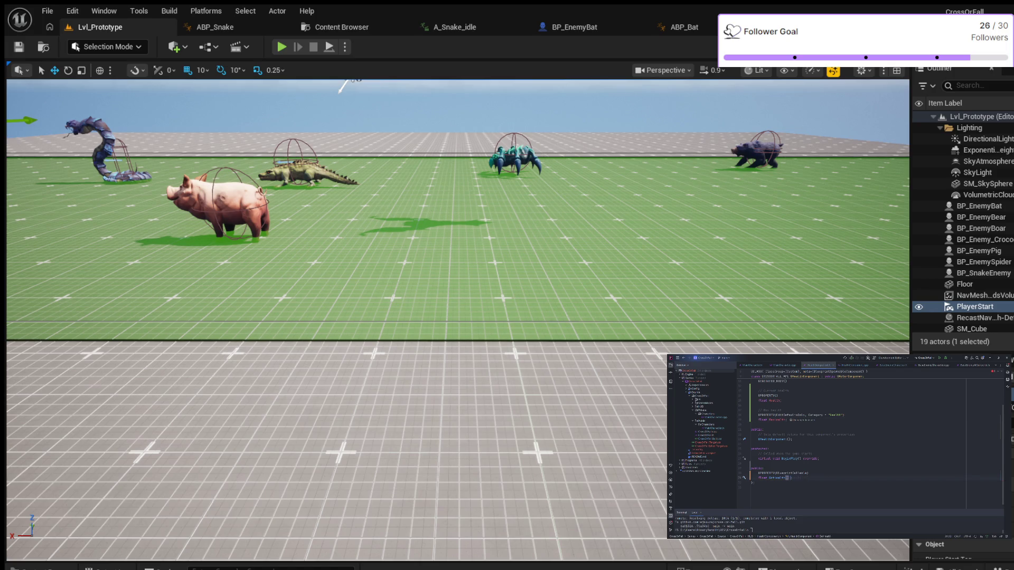
# Mark the GetHealth declaration as const in HealthComponent.h
pyautogui.write('const;')
pyautogui.press('BackSpace')
pyautogui.press('Return')
# Add a UFUNCTION(BlueprintCallable) float GetMaxHealth() const and generate its .cpp definition
pyautogui.press('Tab')
pyautogui.press('Return')
pyautogui.write('float')
pyautogui.press('Tab')
pyautogui.hotkey('alt', 'Return')
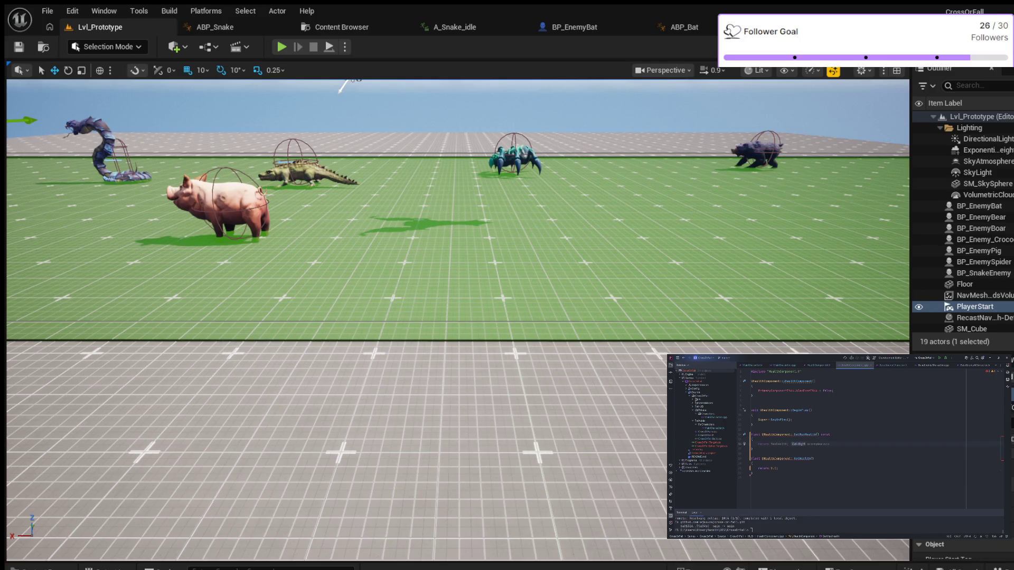
pyautogui.press('Tab')
# Make GetHealth return Health, then jump from BeginPlay in HealthComponent.cpp to the header
pyautogui.write('re')
pyautogui.press('Tab')
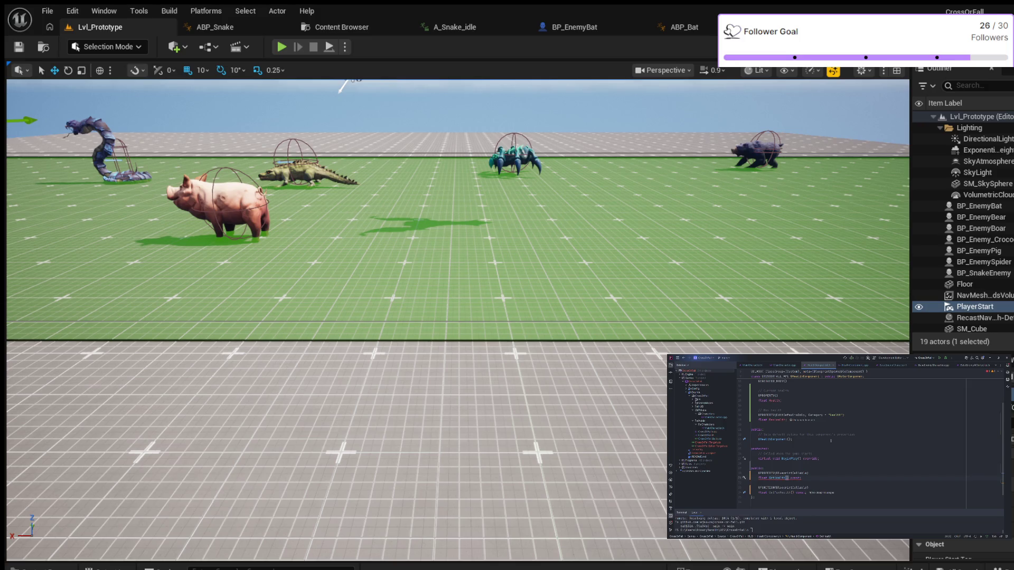
pyautogui.click(847, 366)
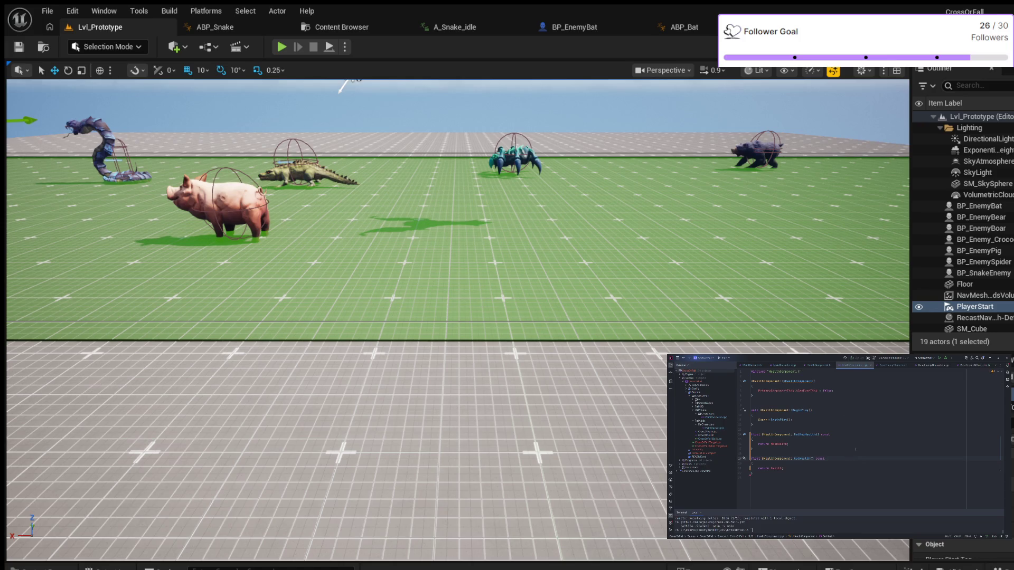
pyautogui.click(833, 420)
pyautogui.hotkey('alt', 'o')
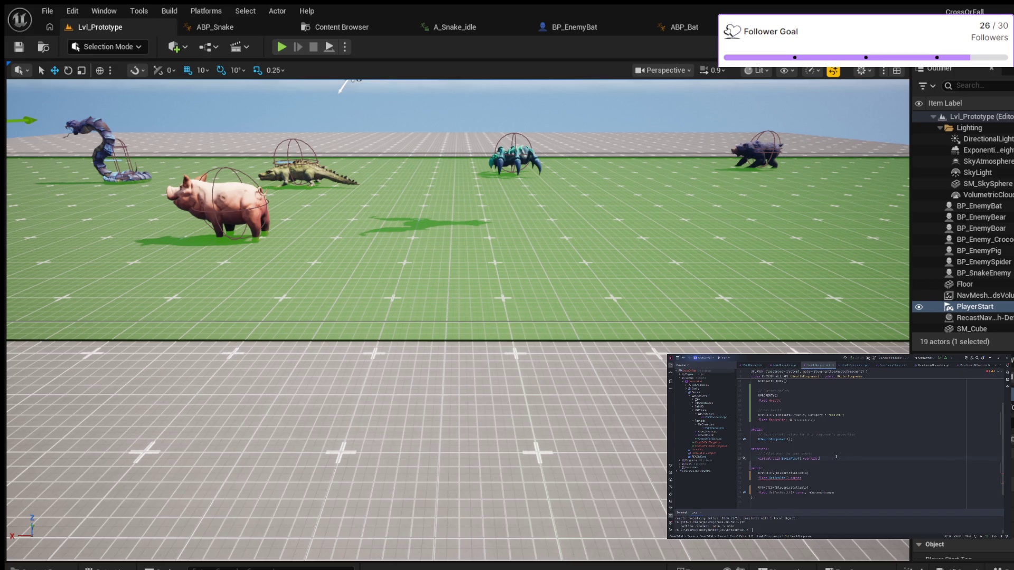
pyautogui.scroll(-1, 836, 456)
pyautogui.scroll(1, 827, 451)
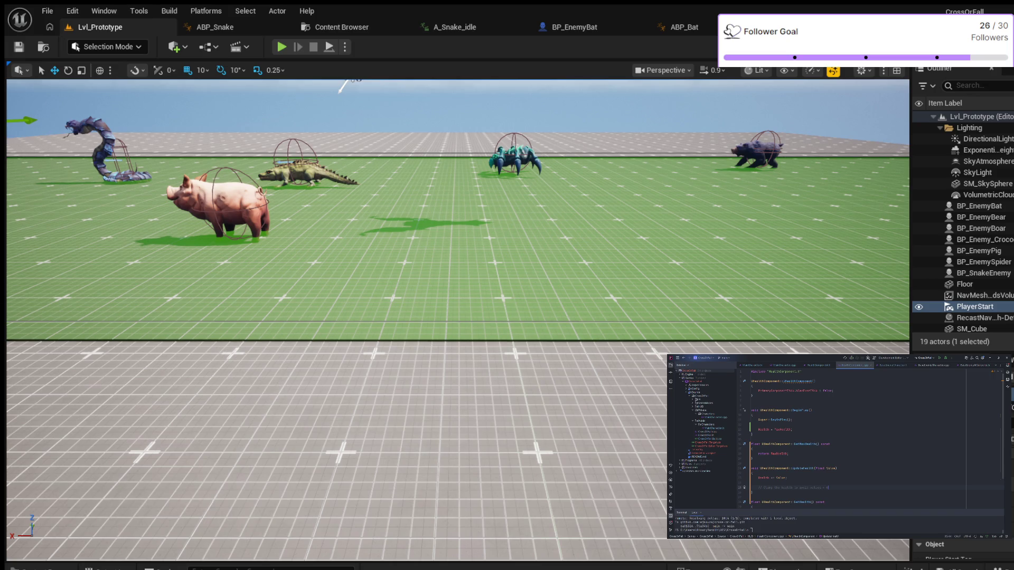
# Clamp Health with FMath::Clamp on a new line below the comment
pyautogui.press('Return')
pyautogui.write('H')
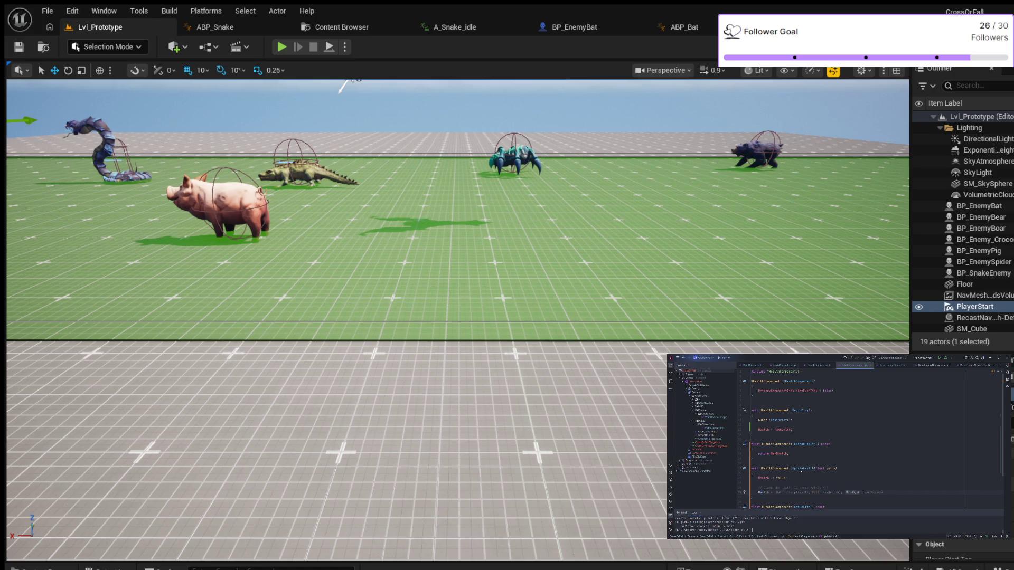
pyautogui.press('Tab')
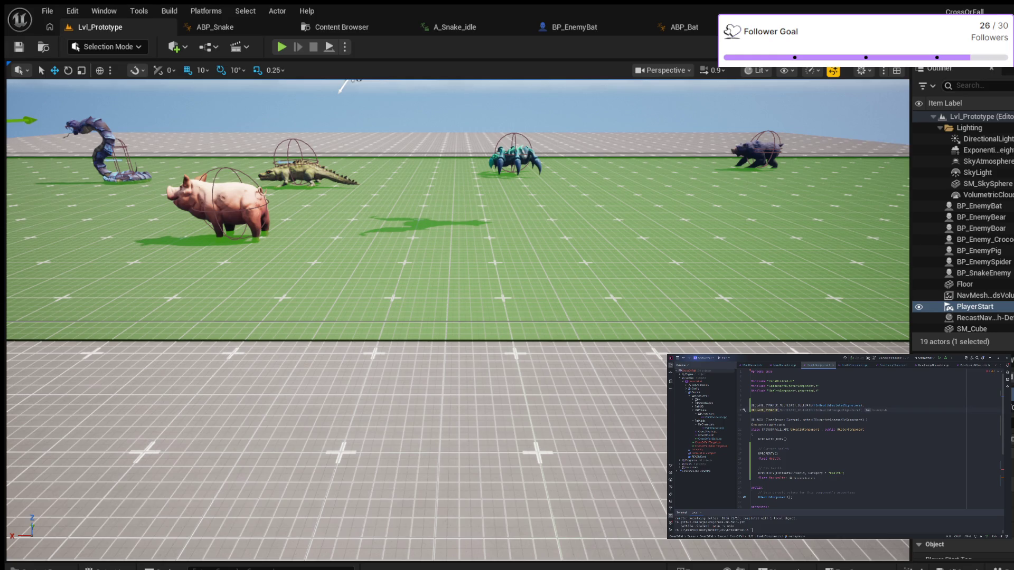
# Complete the FOnHealthChangedSignature dynamic multicast delegate line above UCLASS
pyautogui.press('Tab')
# Switch the delegate macro to DECLARE_DYNAMIC_MULTICAST_DELEGATE_TwoParams with float parameters
pyautogui.press('BackSpace')
pyautogui.press('BackSpace')
pyautogui.press('BackSpace')
pyautogui.write('_')
pyautogui.write('TwoParams')
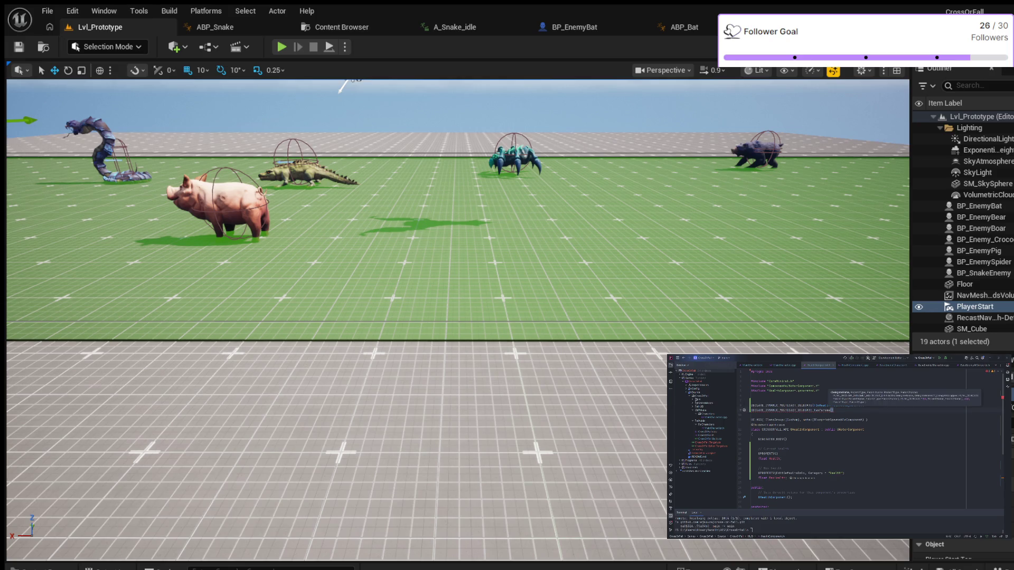
pyautogui.press('Escape')
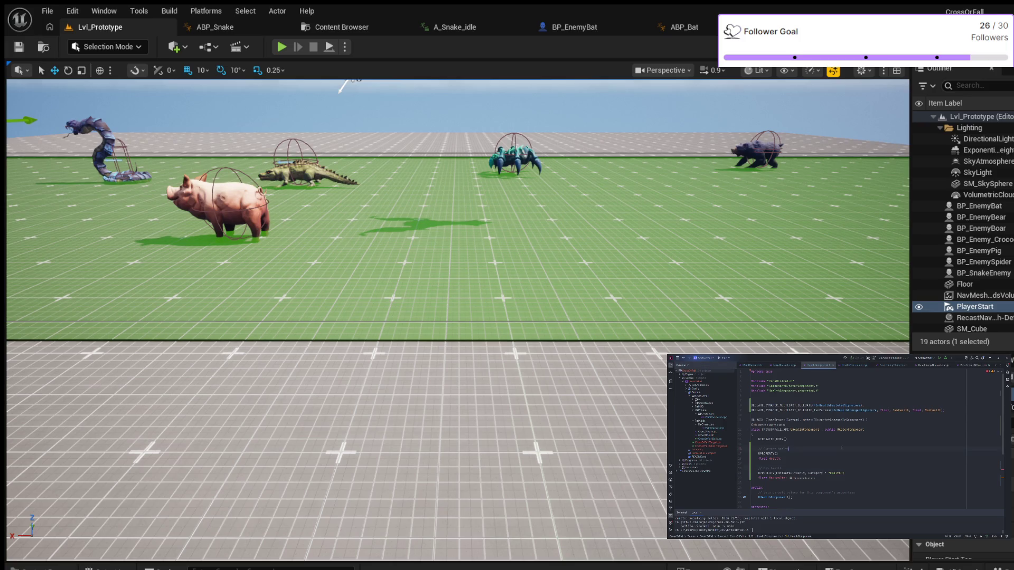
# Add 'FOnHealthChangedSignature OnHealthChanged;' under the UPROPERTY(BlueprintAssignable) line
pyautogui.scroll(-5, 839, 459)
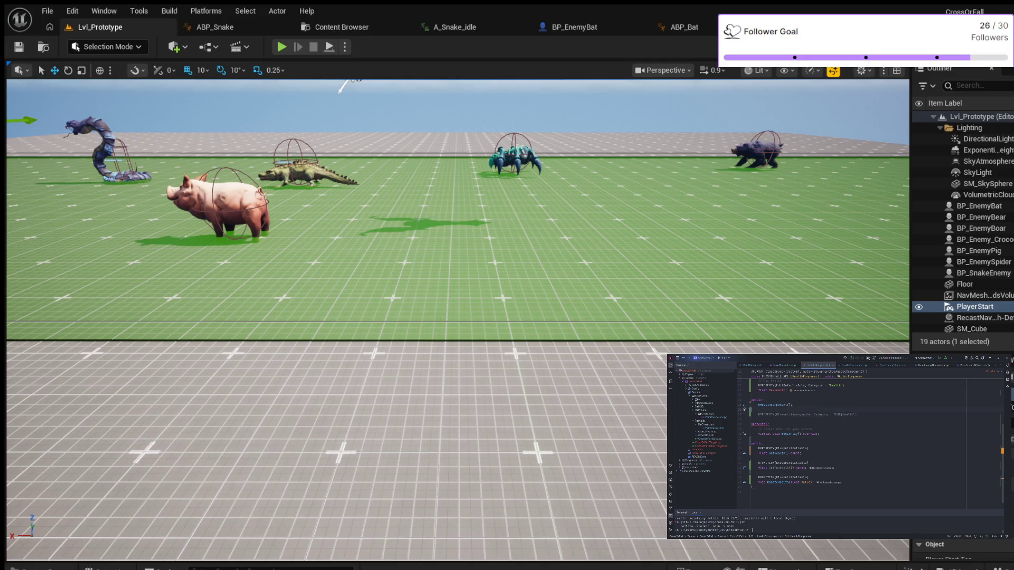
pyautogui.click(775, 386)
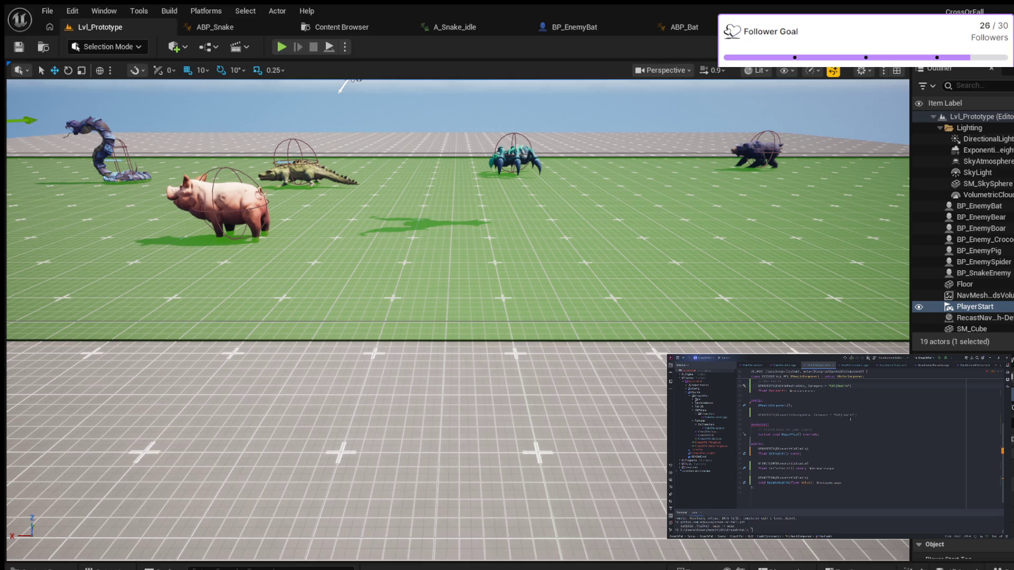
pyautogui.scroll(4, 851, 420)
pyautogui.scroll(-5, 848, 435)
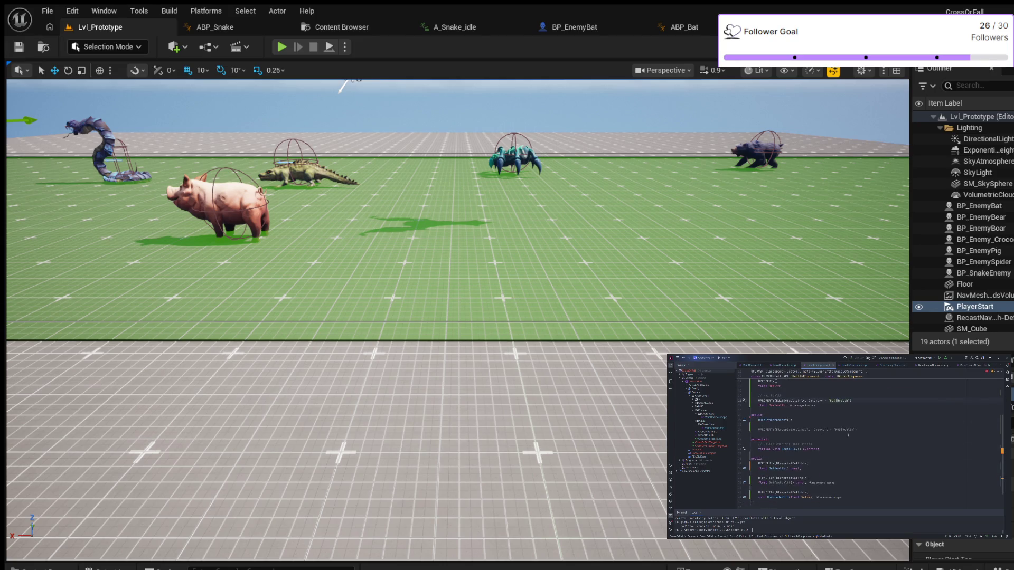
pyautogui.click(867, 428)
pyautogui.press('Return')
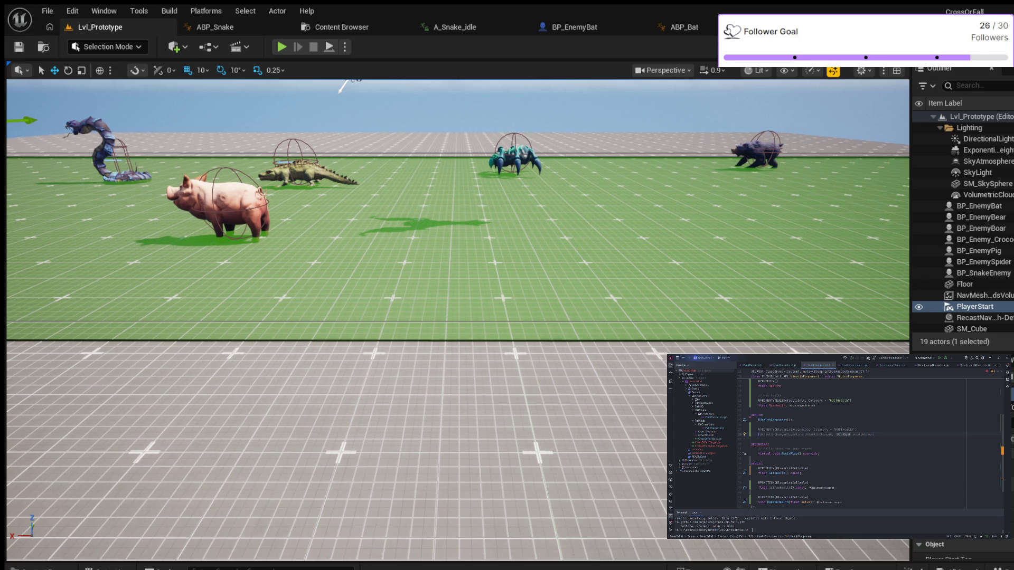
pyautogui.press('Tab')
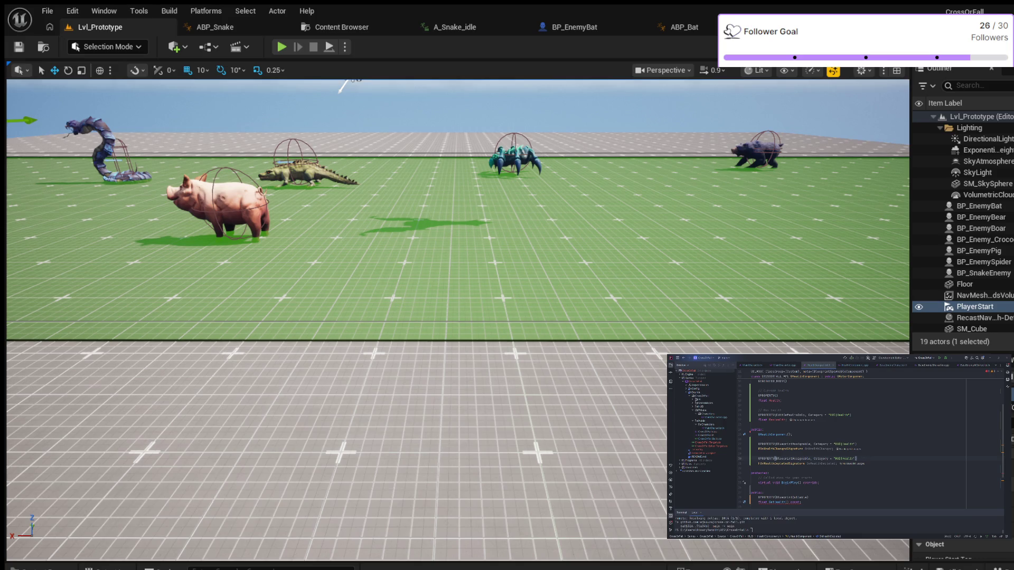
# Review the OnHealthChanged and FOnHealthDepletedSignature declarations, then return to HealthComponent.cpp
pyautogui.click(843, 449)
pyautogui.scroll(5, 855, 429)
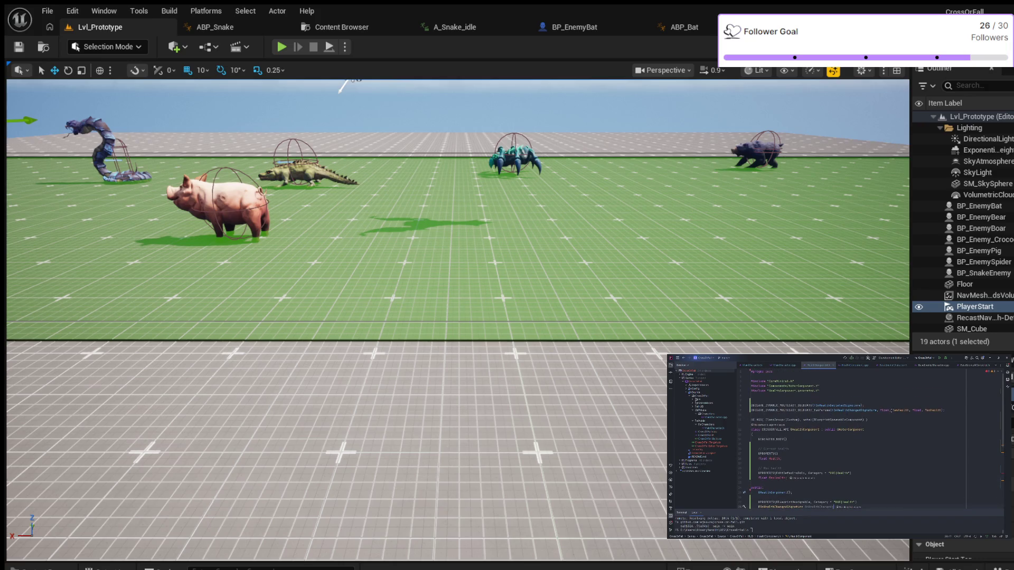
pyautogui.click(836, 405)
pyautogui.click(856, 364)
# Add an if (Health <= 0.0f) check with a brace block below the Clamp line
pyautogui.scroll(-3, 840, 415)
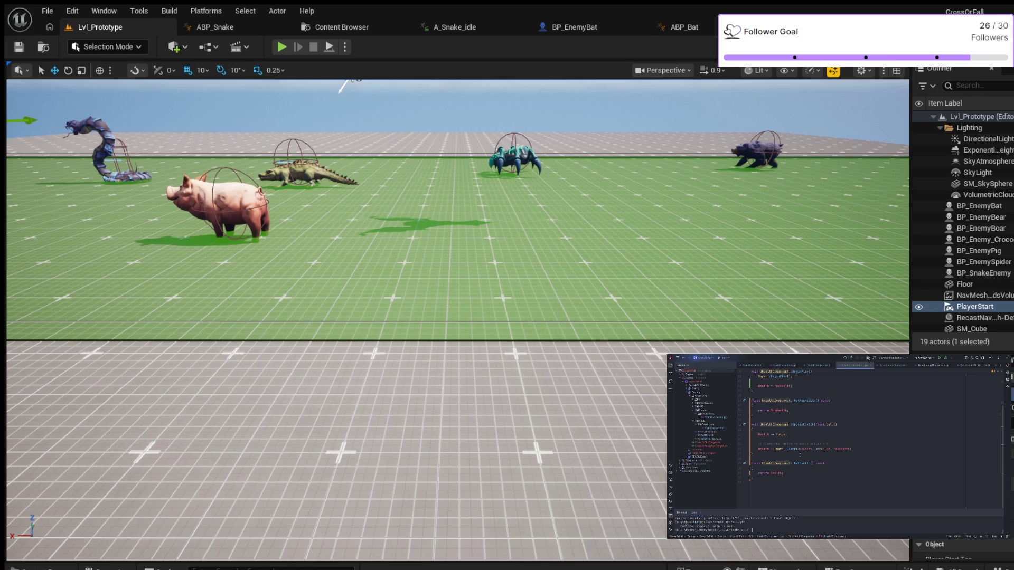
pyautogui.press('Return')
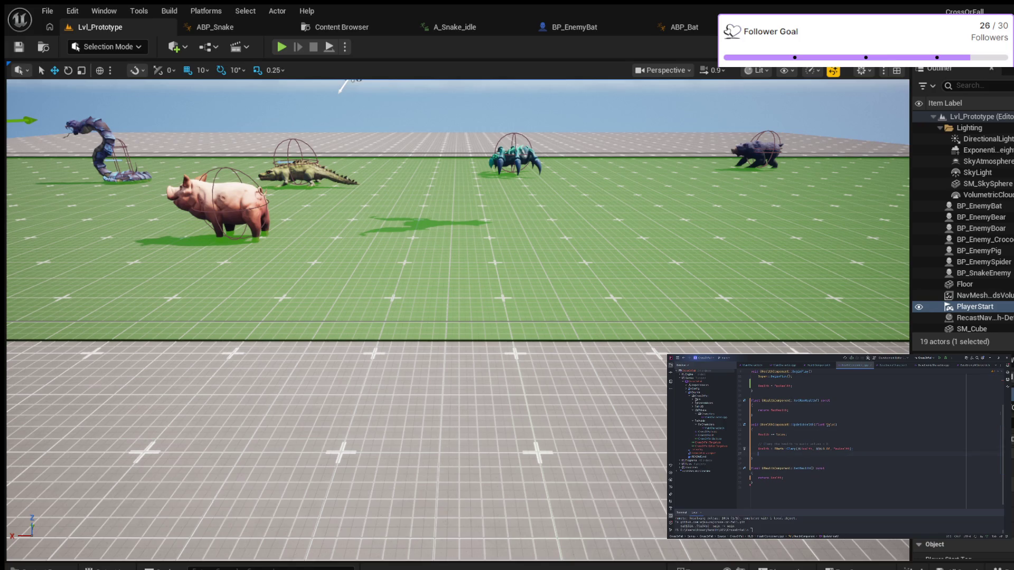
pyautogui.press('Return')
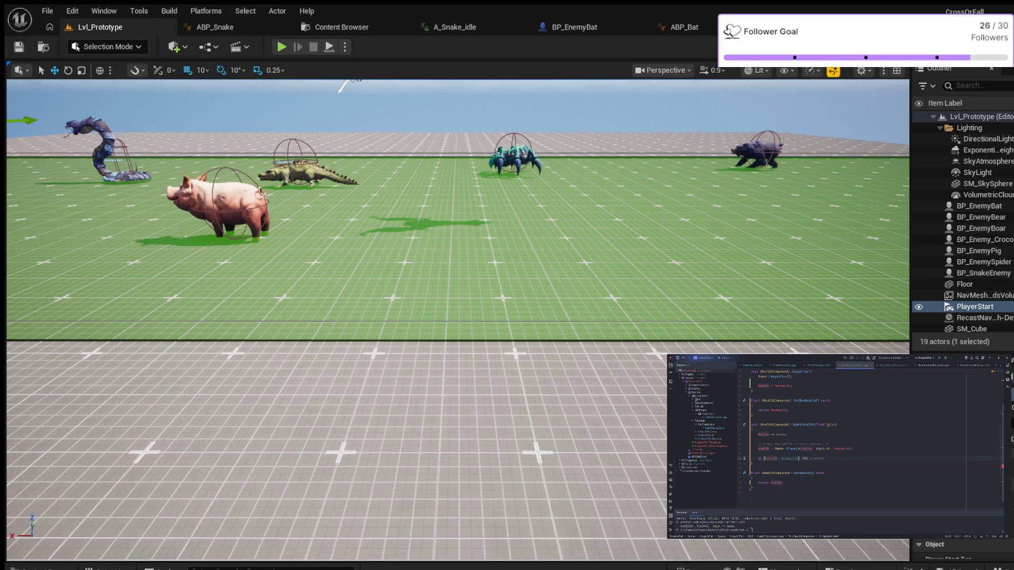
pyautogui.write('<')
pyautogui.press('Escape')
pyautogui.write('{')
pyautogui.press('Return')
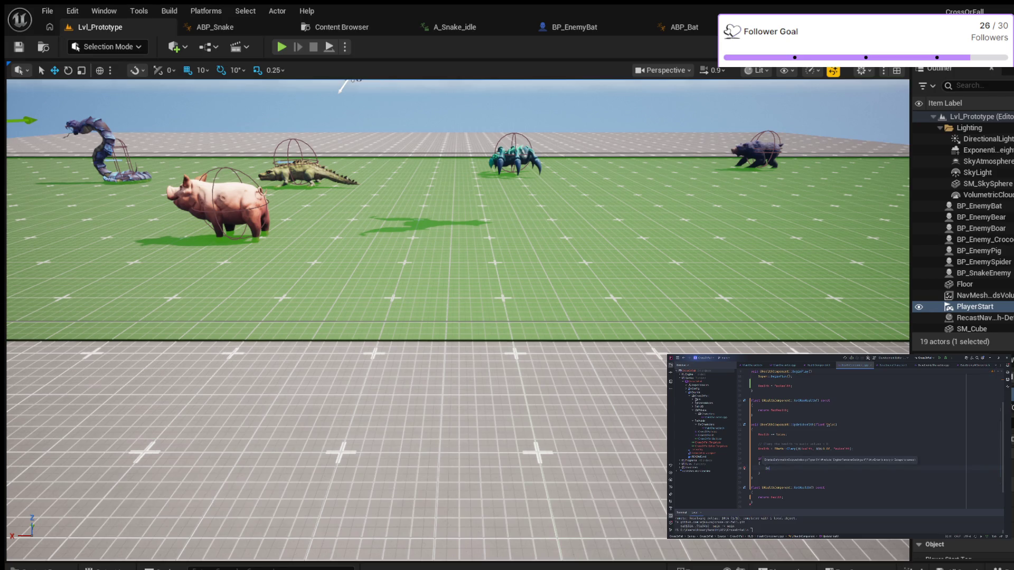
# Add OnHealthChanged.Broadcast(); right after the FMath::Clamp line
pyautogui.press('Tab')
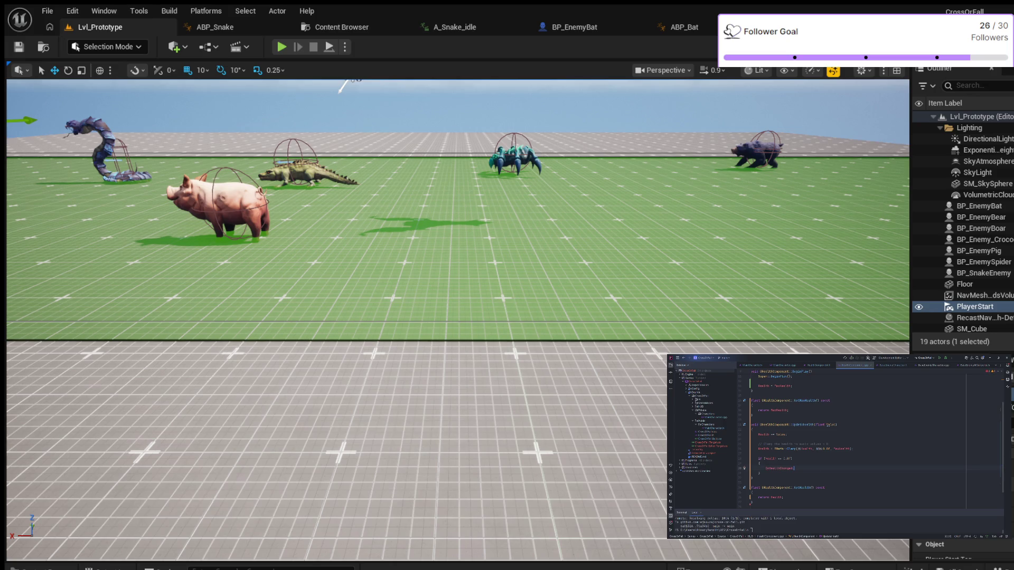
pyautogui.write('.Broadcast()')
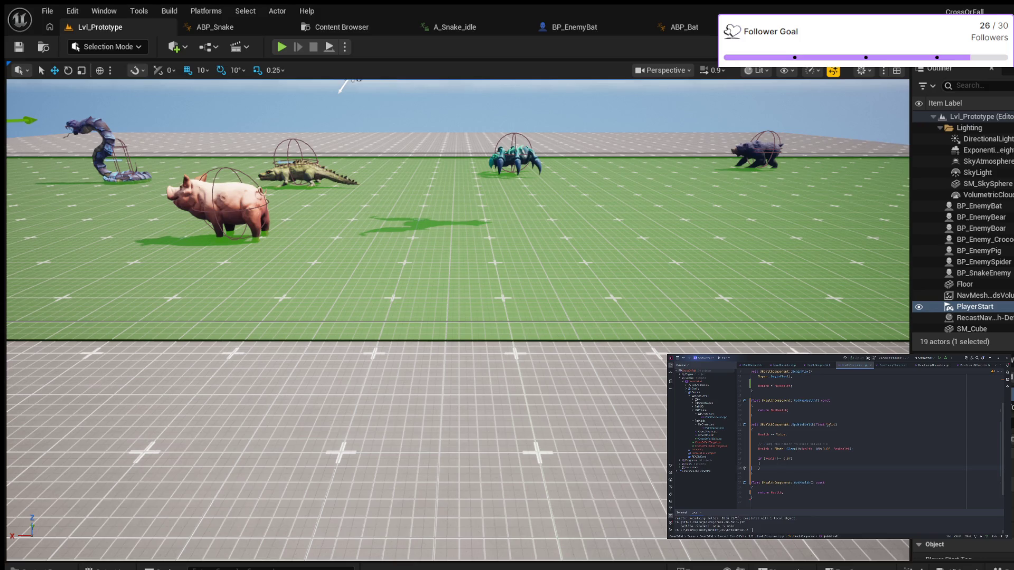
pyautogui.press('Return')
pyautogui.press('Return')
pyautogui.write('OnHealthChanged.Broadcast();')
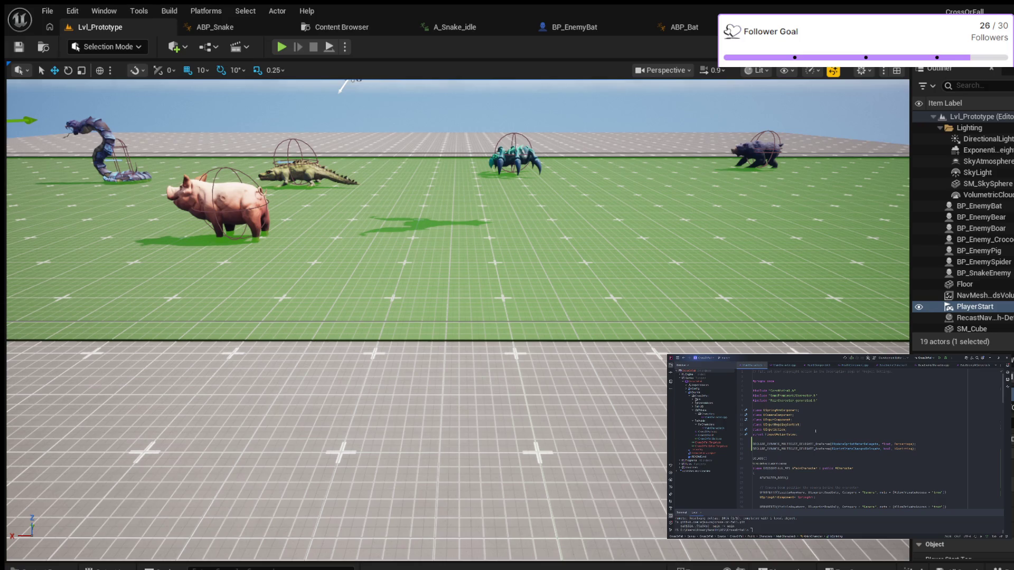
# Place the cursor after the FInputActionValue forward declaration in the player character header
pyautogui.click(816, 434)
pyautogui.press('Return')
pyautogui.press('Return')
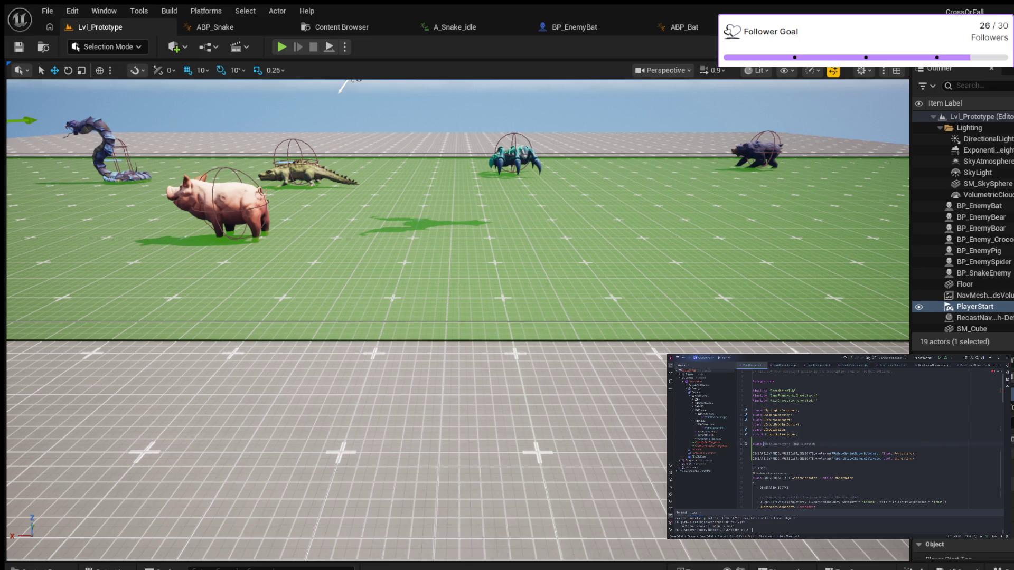
pyautogui.write('U')
pyautogui.press('Tab')
pyautogui.scroll(-2, 849, 425)
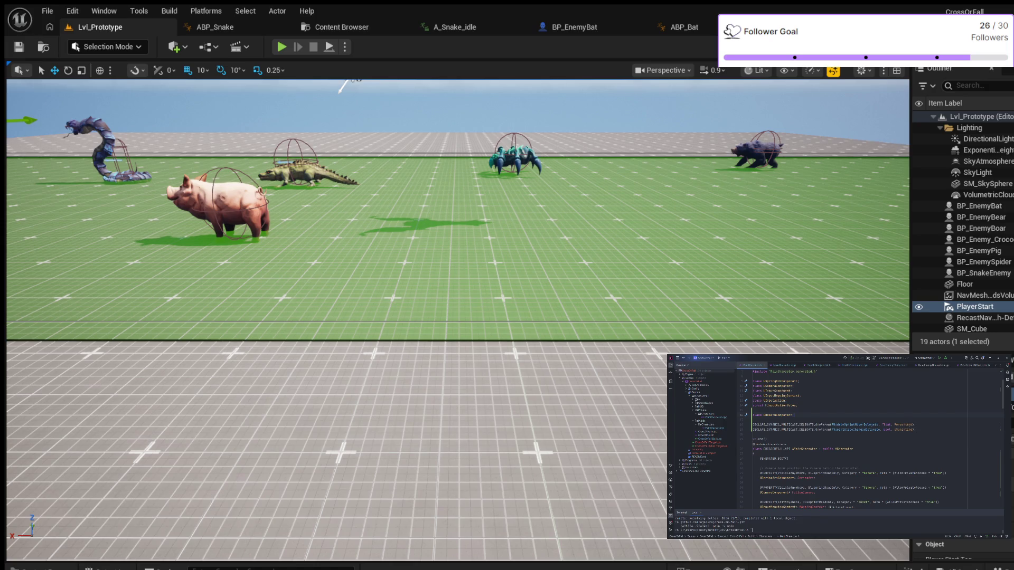
pyautogui.scroll(-2, 858, 423)
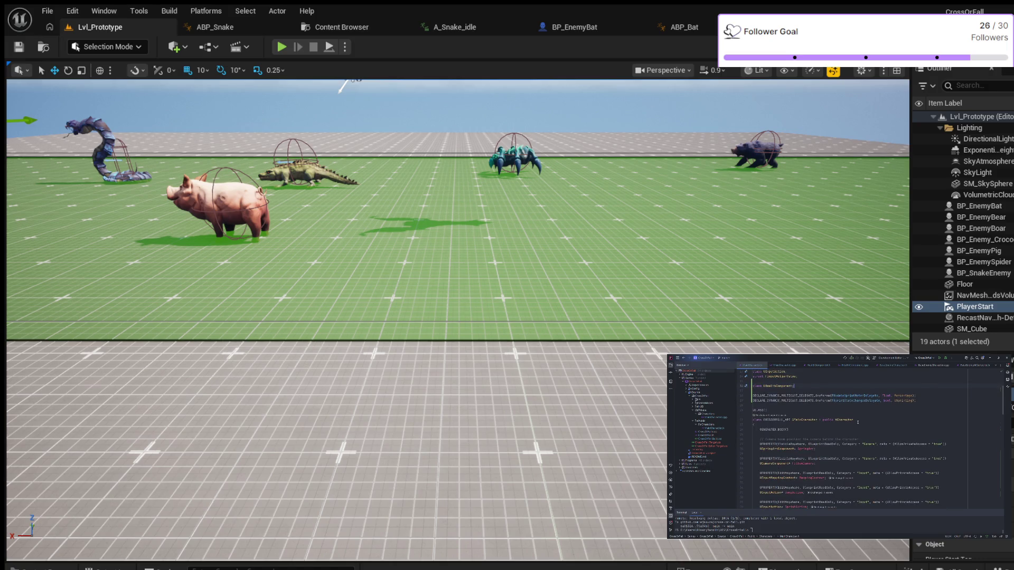
pyautogui.scroll(-3, 858, 422)
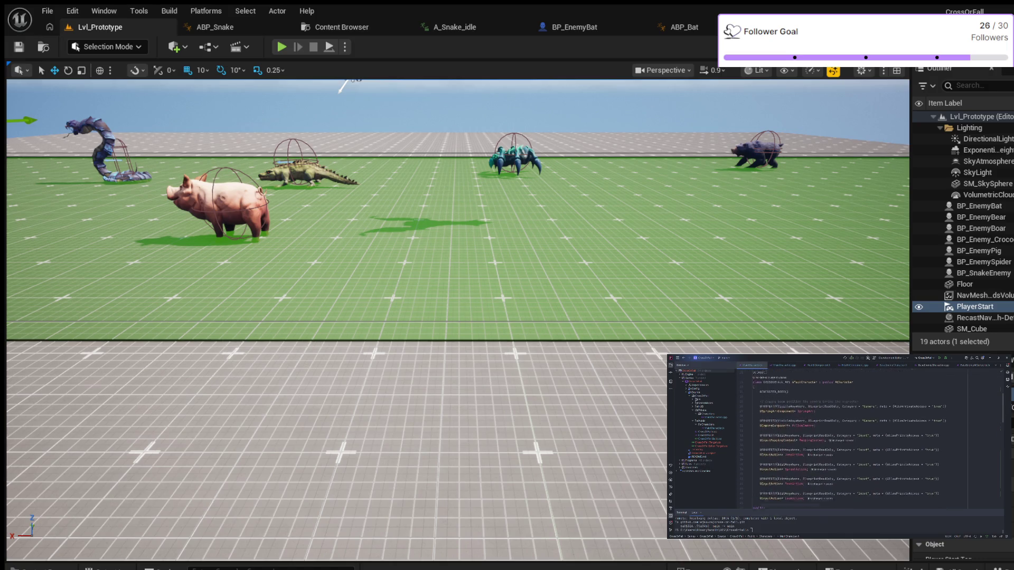
pyautogui.scroll(-2, 858, 424)
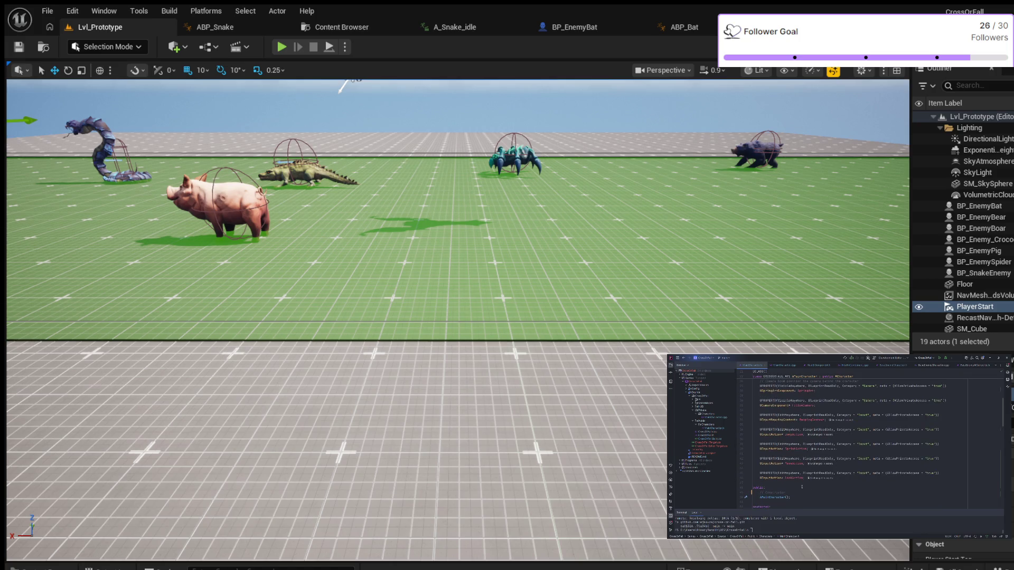
pyautogui.click(804, 478)
# Add UPROPERTY(VisibleAnywhere, Category = "HUD") below the LookAction declaration
pyautogui.press('Return')
pyautogui.press('Return')
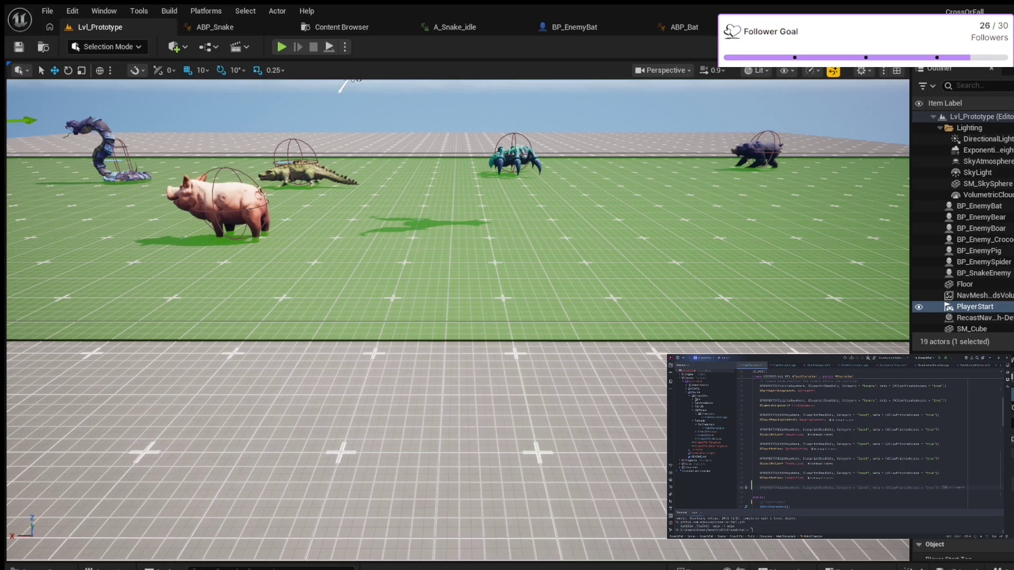
pyautogui.write('PROPERTY()')
pyautogui.hotkey('ctrl', 'Right')
pyautogui.hotkey('ctrl', 'Right')
pyautogui.hotkey('ctrl', 'Right')
pyautogui.hotkey('ctrl', 'Right')
pyautogui.write('"M')
pyautogui.write('D')
pyautogui.click(891, 483)
pyautogui.press('Tab')
# Declare UHealthComponent* HealthComp under that property, then switch to HealthComponent.cpp
pyautogui.scroll(-2, 845, 444)
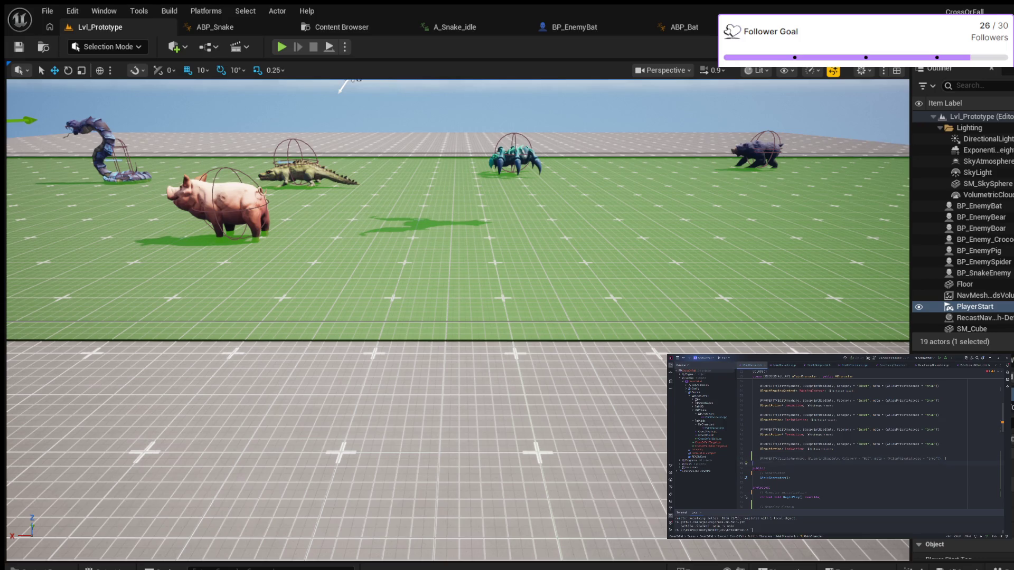
pyautogui.press('Return')
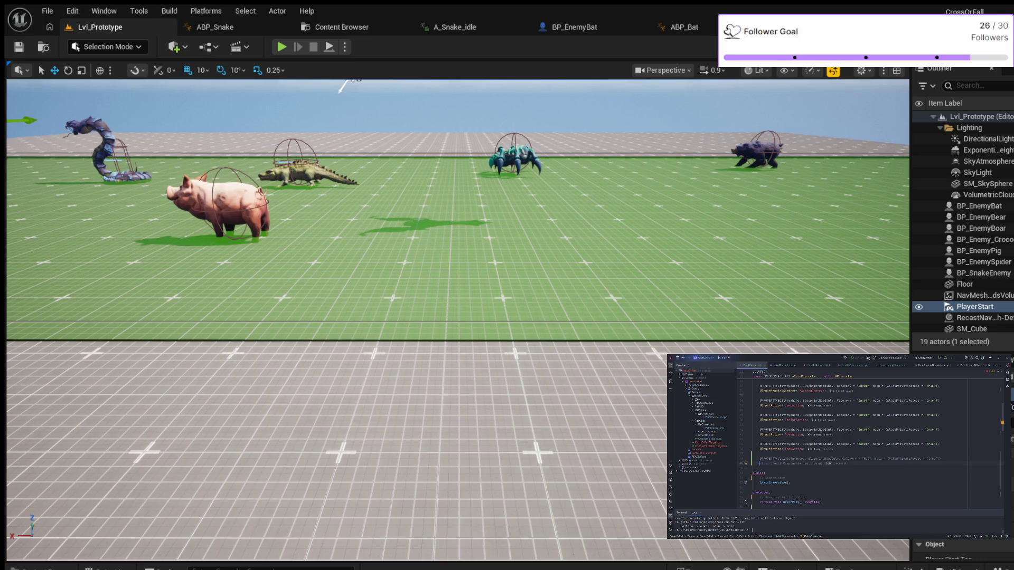
pyautogui.write('U')
pyautogui.press('Tab')
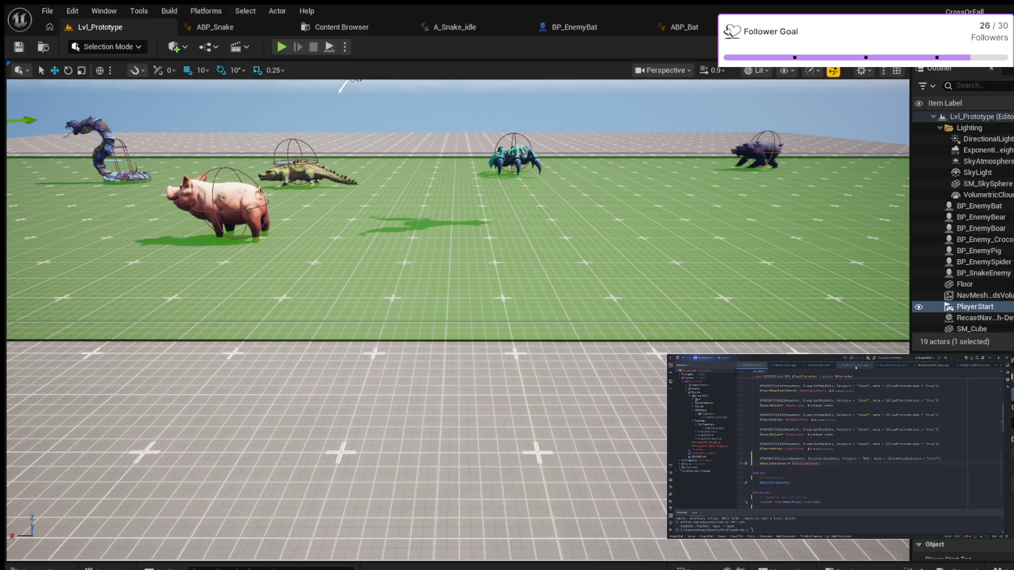
pyautogui.click(855, 366)
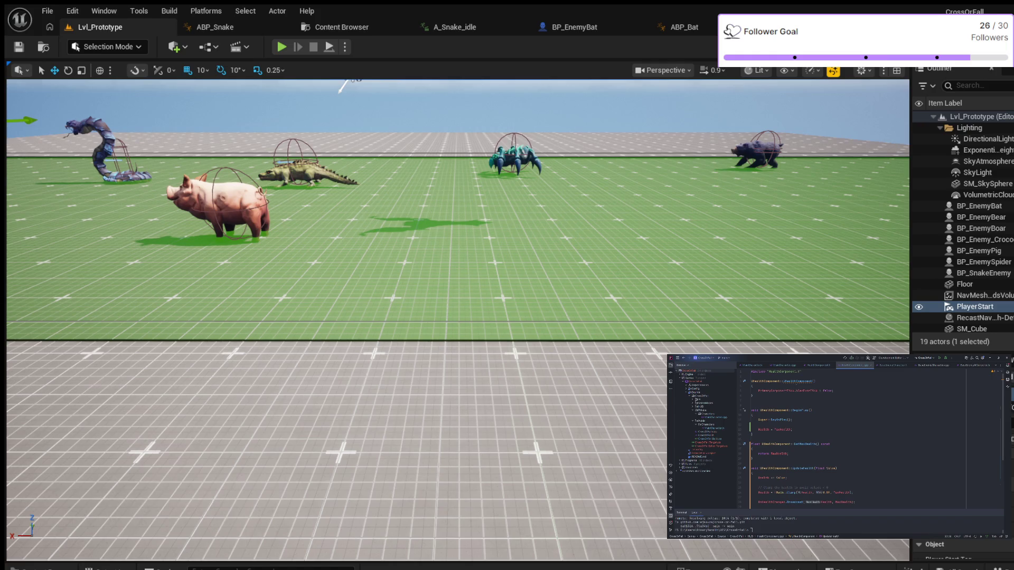
# Bring the HealthComponent.h header back into the editor
pyautogui.click(819, 366)
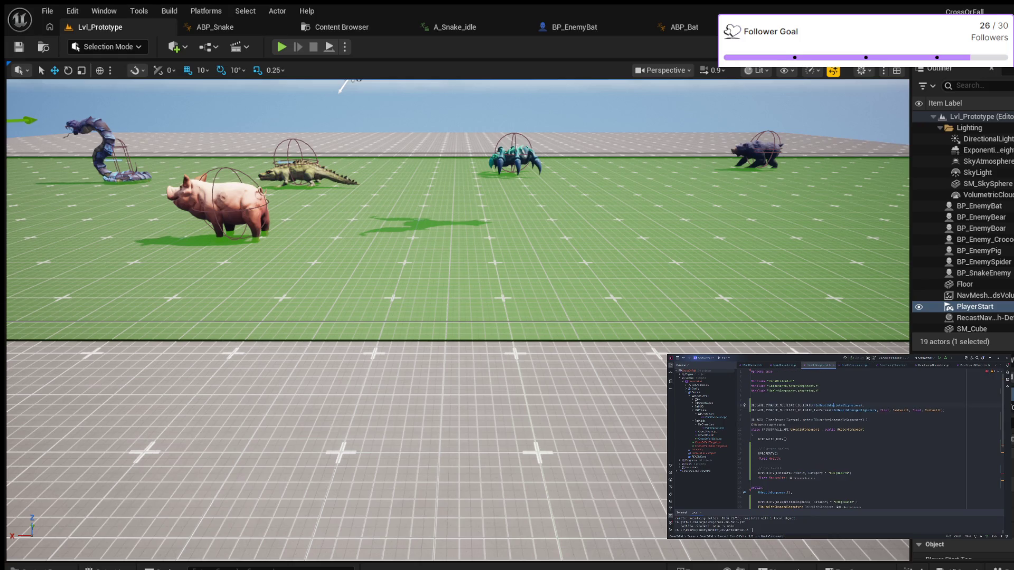